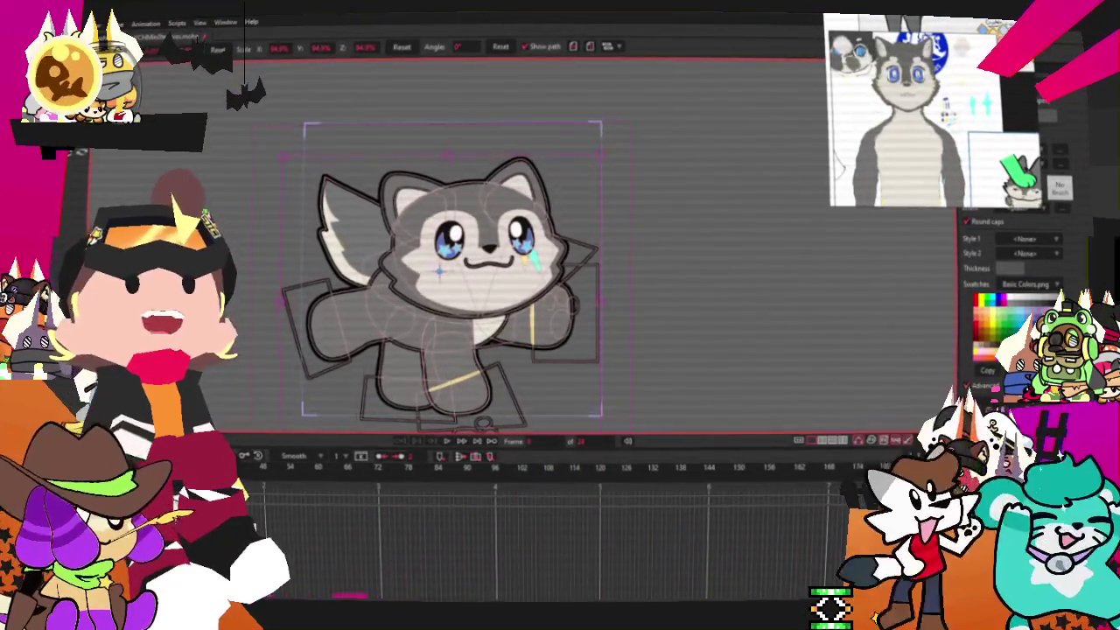
# Switch off High Engagement Moments under the Hype Train Kickoff Threshold settings.
pyautogui.scroll(-4, 308, 259)
pyautogui.scroll(-4, 308, 259)
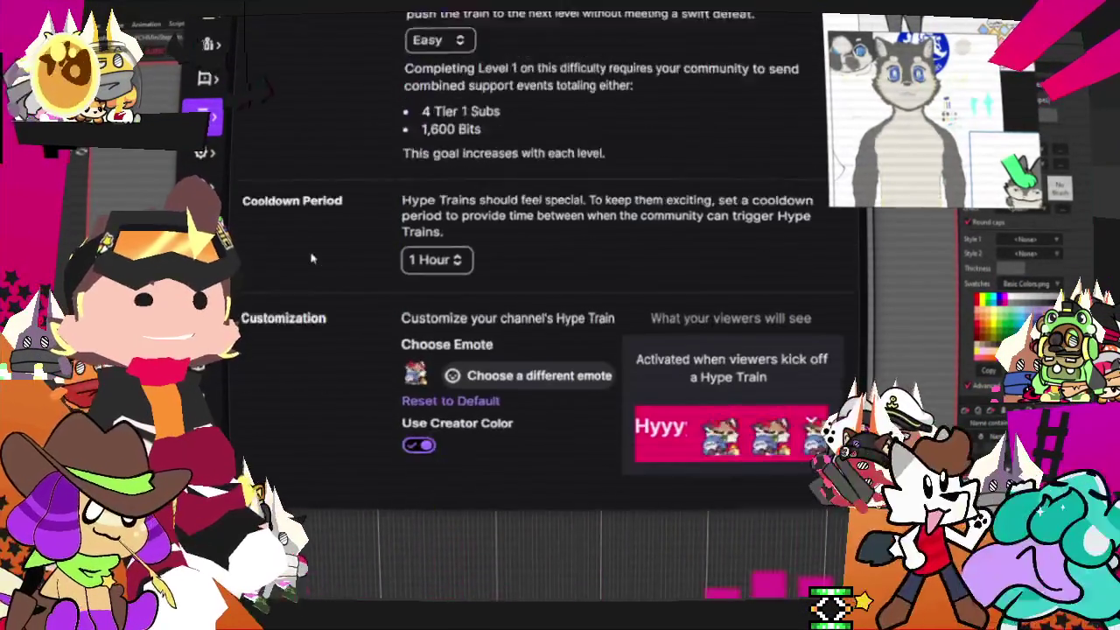
pyautogui.scroll(-1, 308, 259)
pyautogui.scroll(3, 308, 259)
pyautogui.scroll(2, 348, 274)
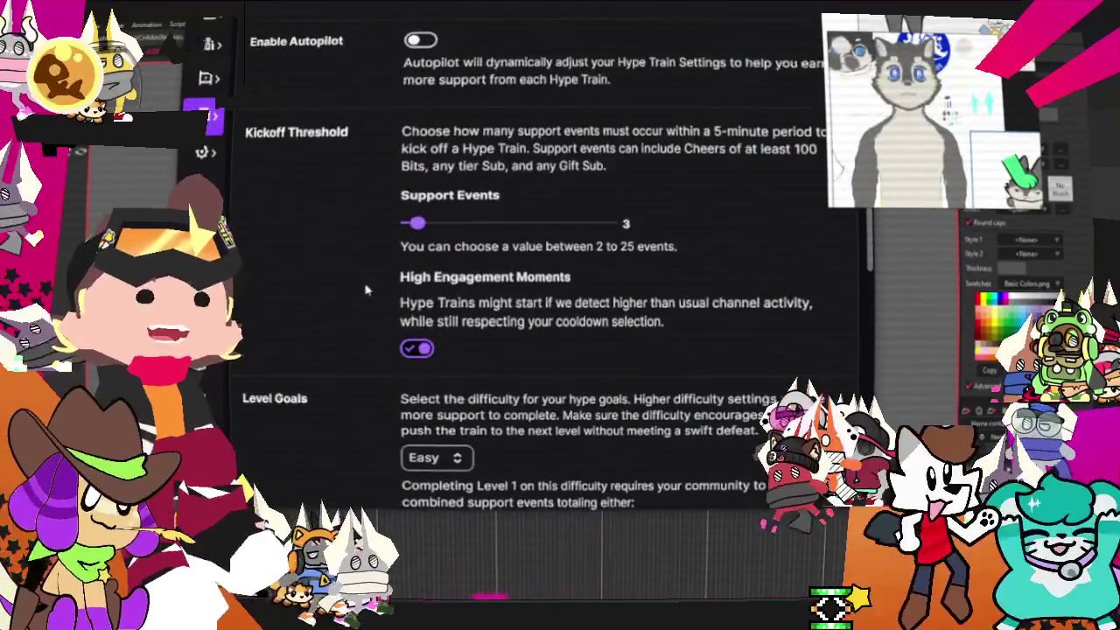
pyautogui.press('space')
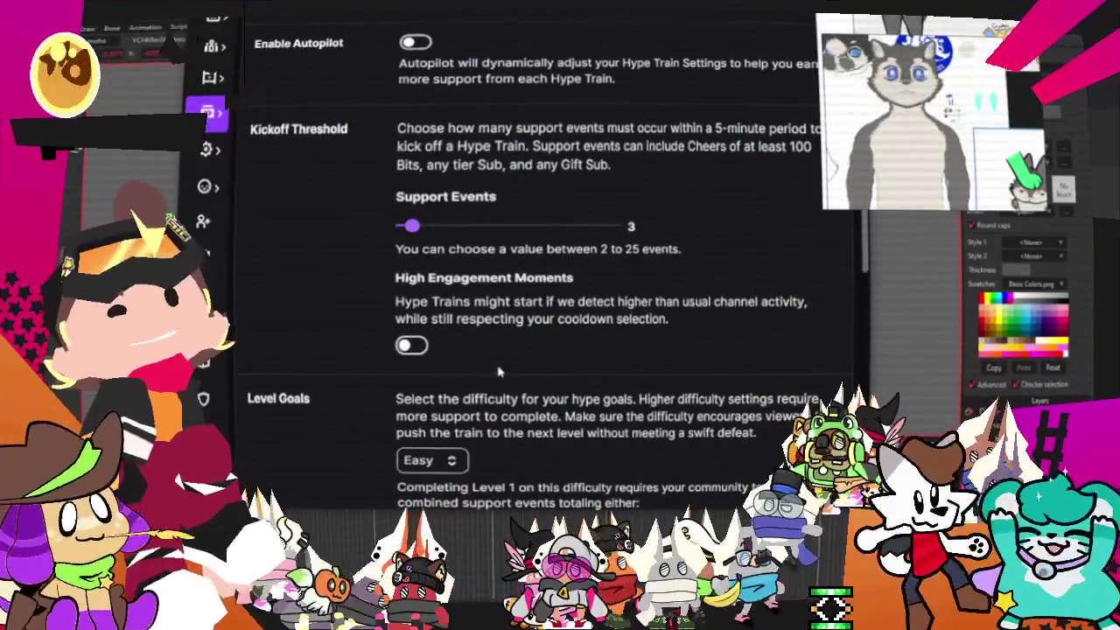
pyautogui.scroll(-5, 499, 372)
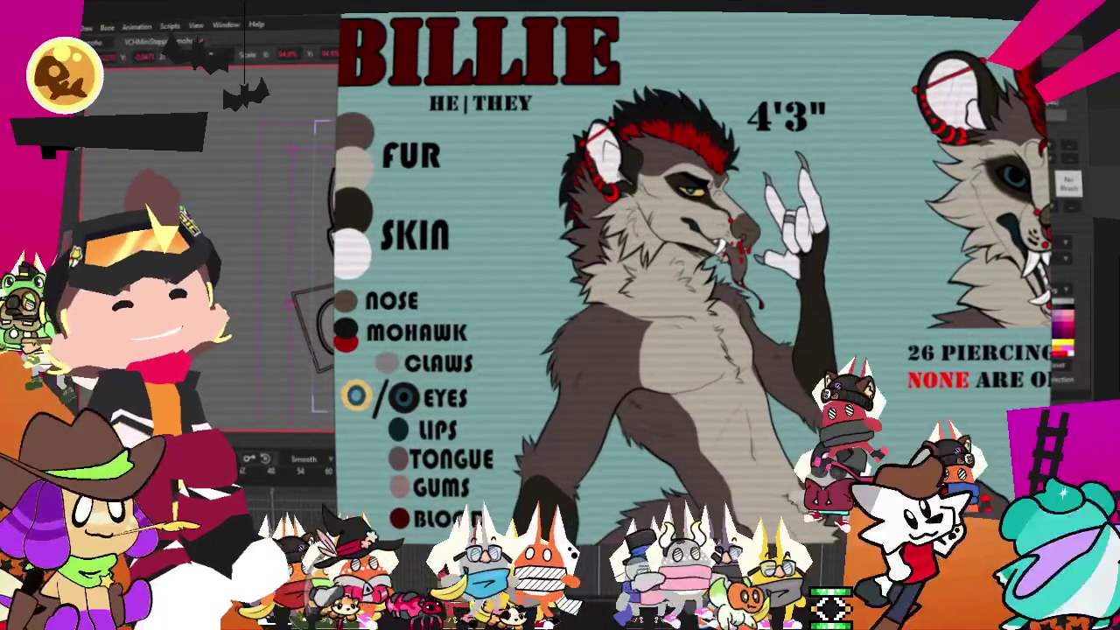
# Shrink Billie's reference sheet into a small corner window beside the chibi rig.
pyautogui.moveTo(337, 541); pyautogui.dragTo(853, 175)
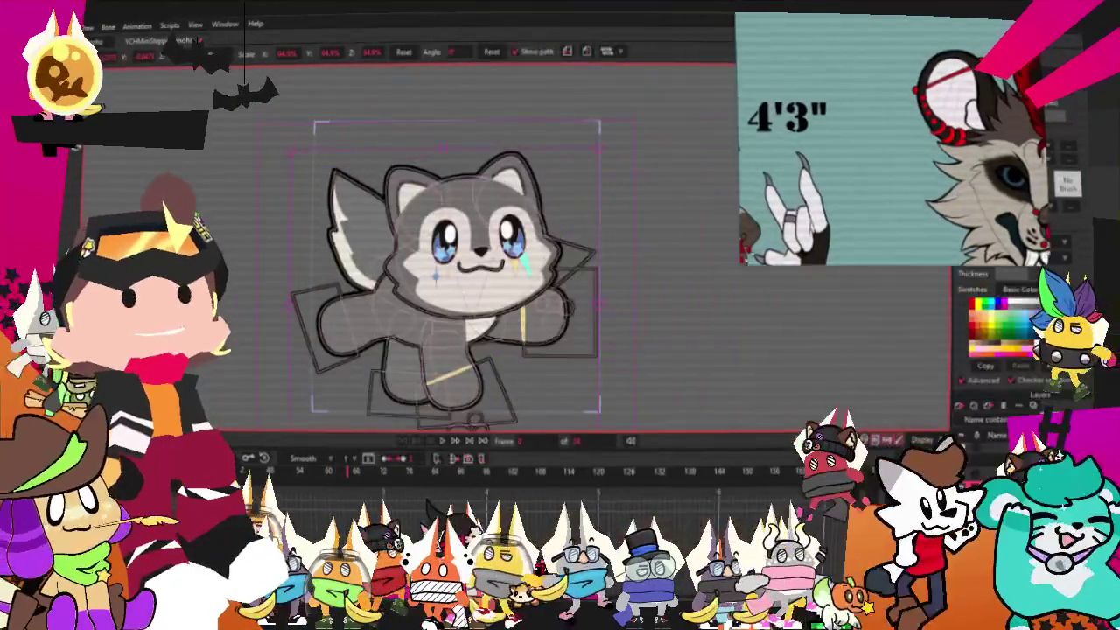
# Zoom in on the reference sheet, undo away the gray cat drawing, and check the File menu.
pyautogui.scroll(2, 910, 102)
pyautogui.scroll(1, 910, 103)
pyautogui.scroll(1, 910, 102)
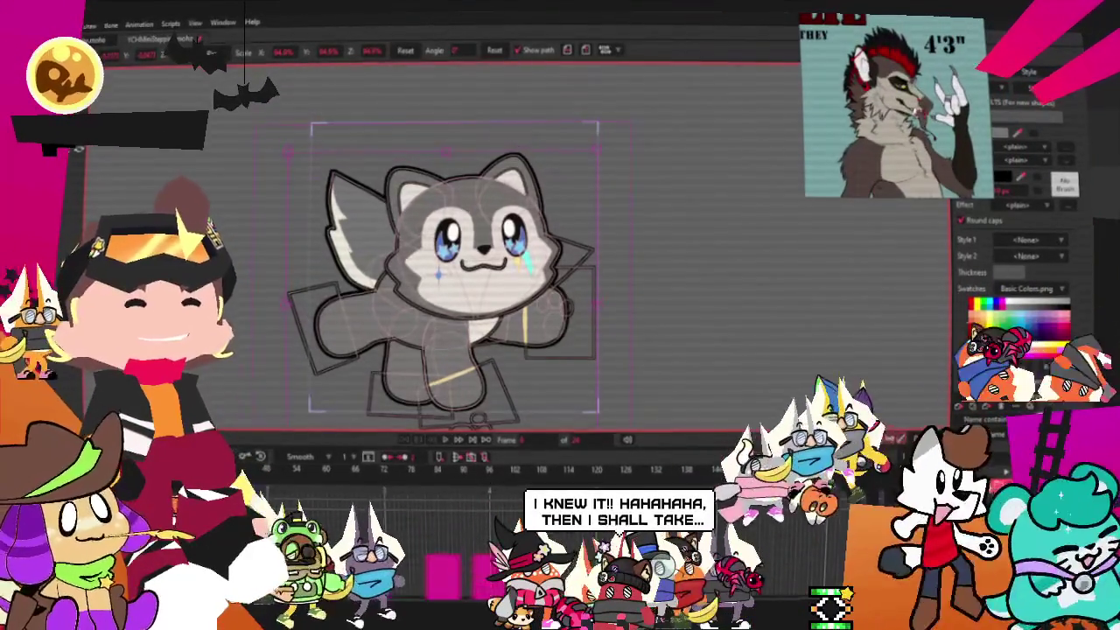
pyautogui.hotkey('ctrl', 'z')
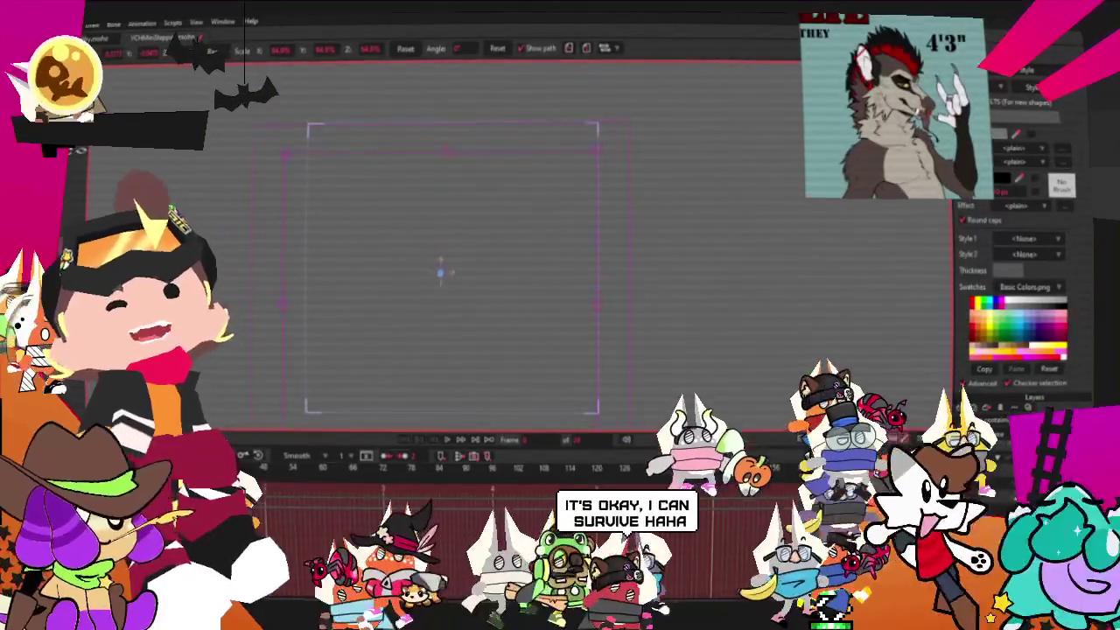
pyautogui.hotkey('alt', 'f')
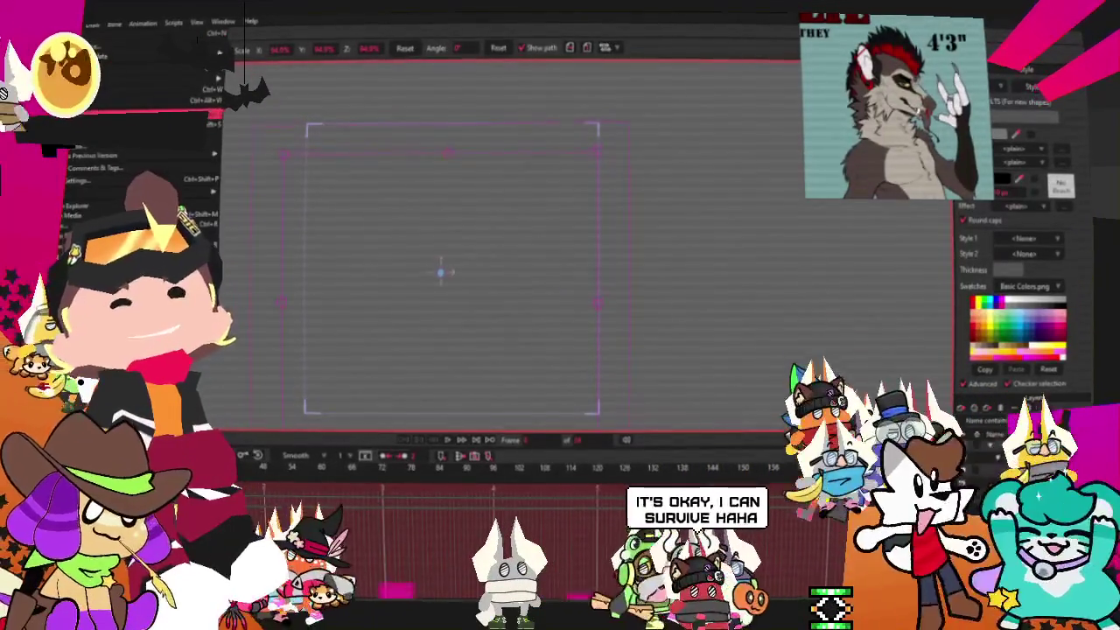
pyautogui.press('Escape')
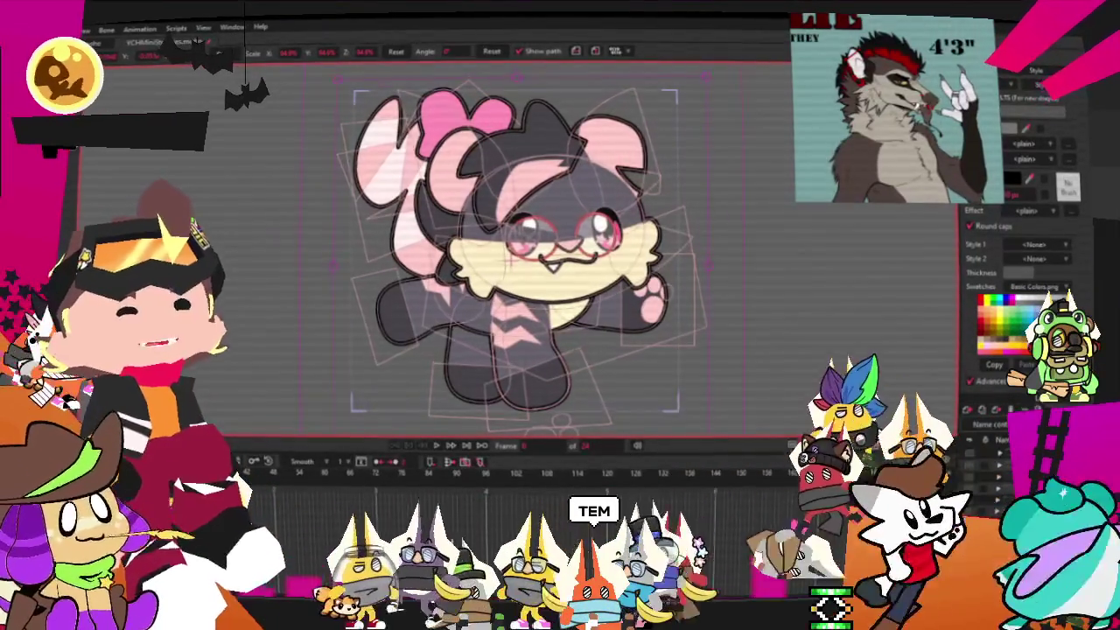
# Rename the Temp 2 layer to 'Morasuri' in Layer Settings.
pyautogui.doubleClick(1041, 455)
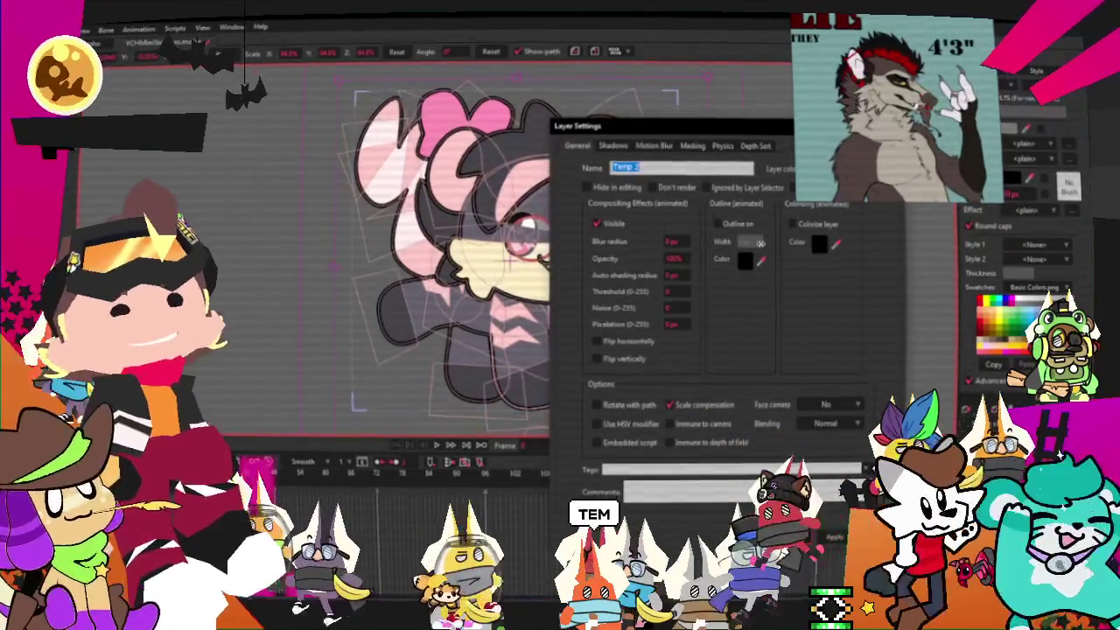
pyautogui.write('Morasuri')
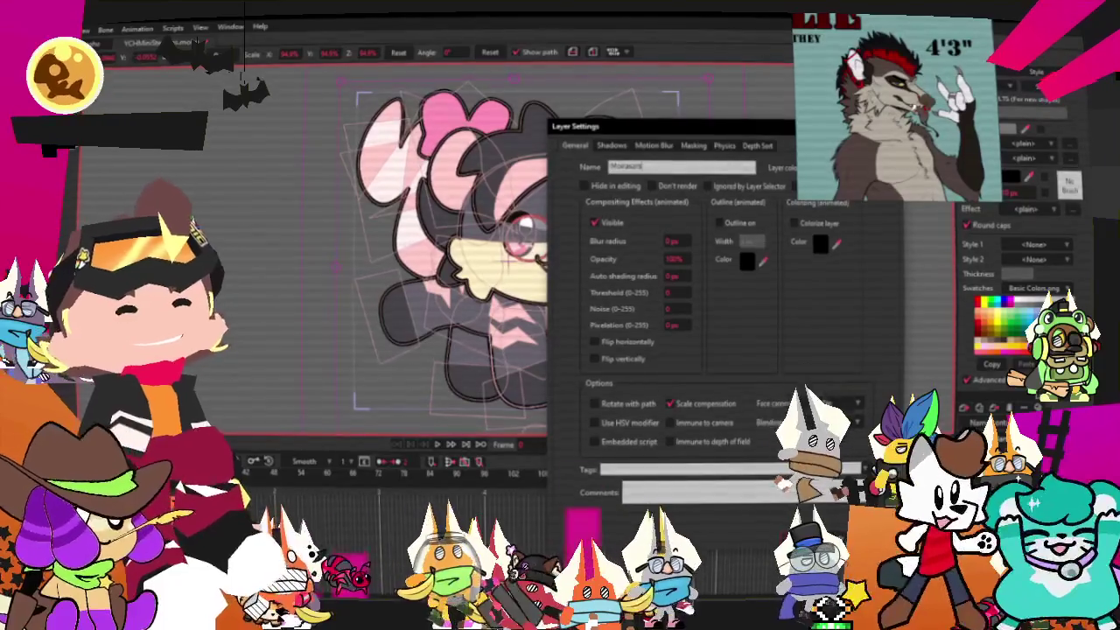
pyautogui.click(796, 539)
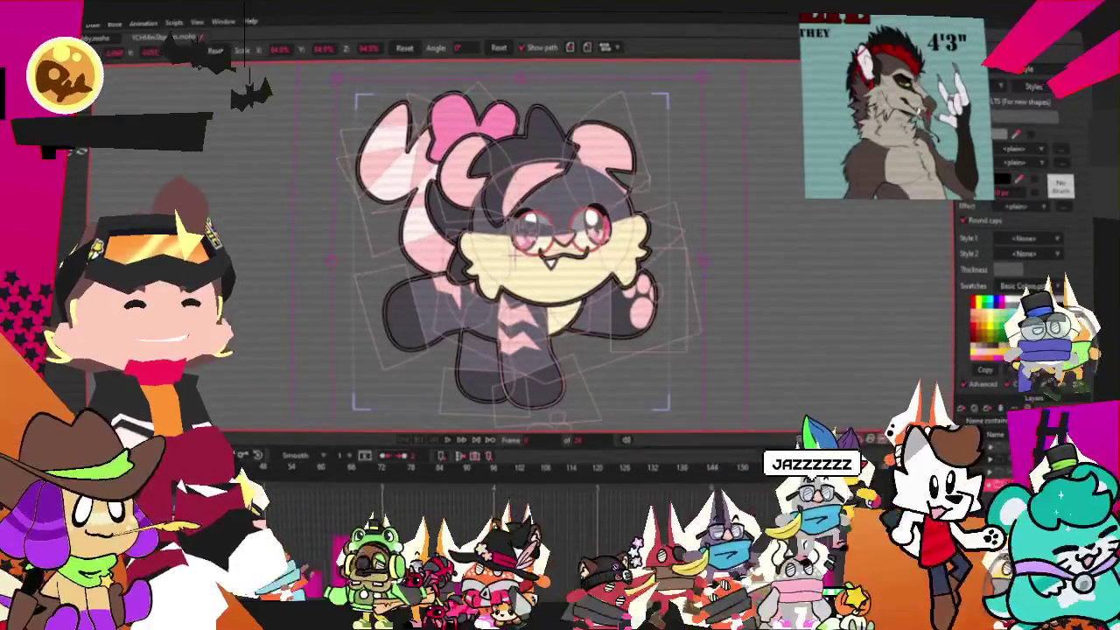
pyautogui.hotkey('ctrl', 'a')
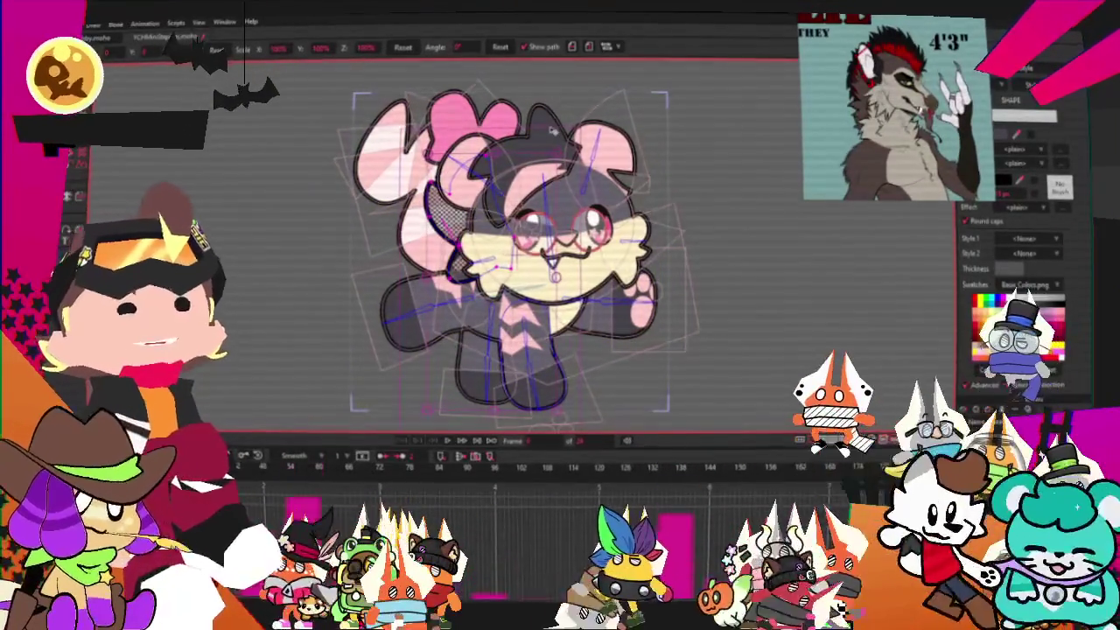
# Reshape the dark hair tuft on the chibi's head by dragging its points right.
pyautogui.scroll(1, 834, 364)
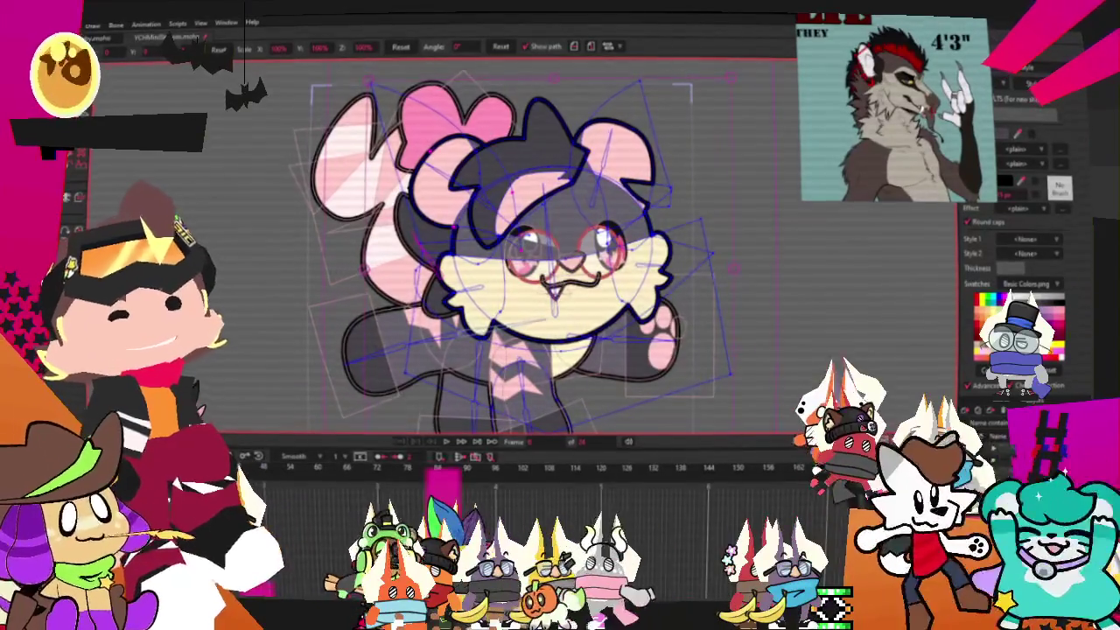
pyautogui.press('g')
pyautogui.scroll(2, 574, 175)
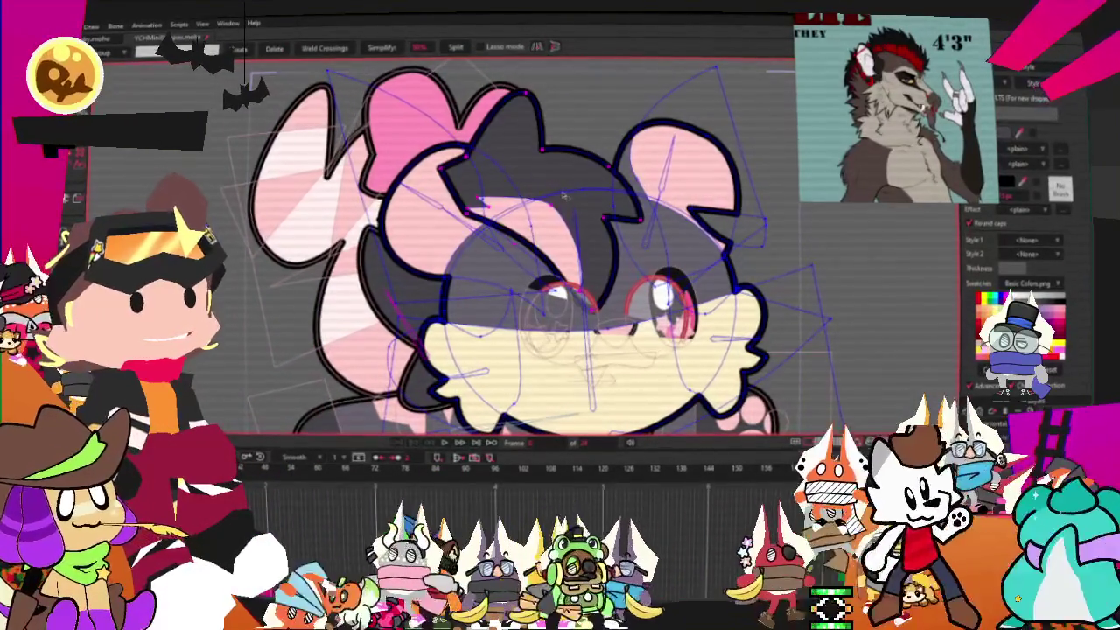
pyautogui.press('t')
pyautogui.moveTo(578, 225)
pyautogui.mouseDown()
pyautogui.moveTo(658, 229)
pyautogui.moveTo(616, 226)
pyautogui.mouseUp()
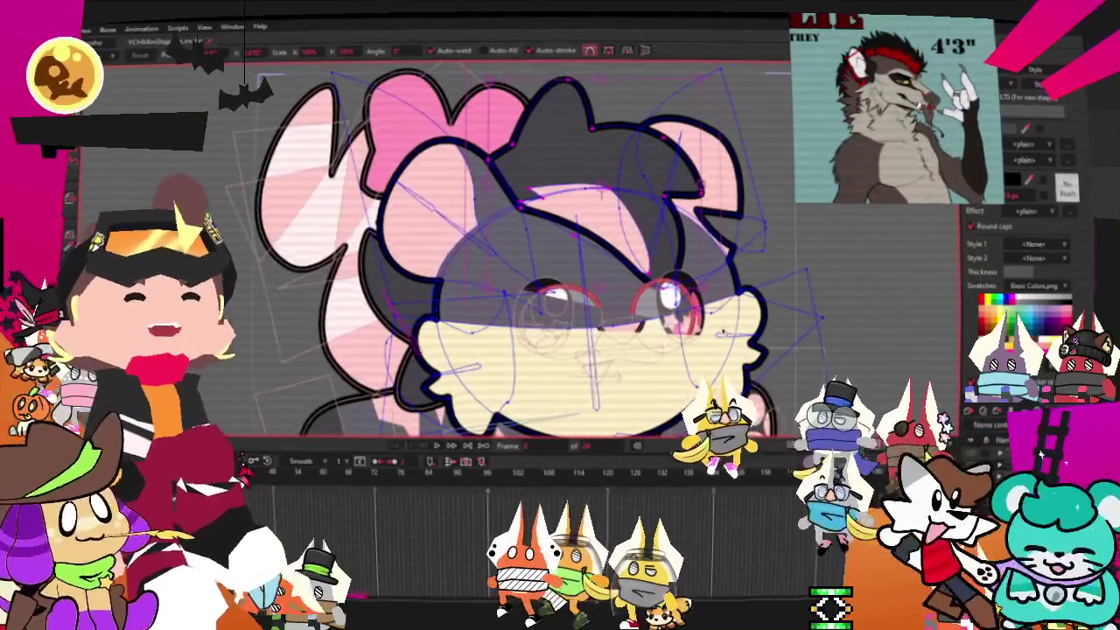
# Remove the red round glasses so the star-patterned eyes show.
pyautogui.scroll(2, 636, 283)
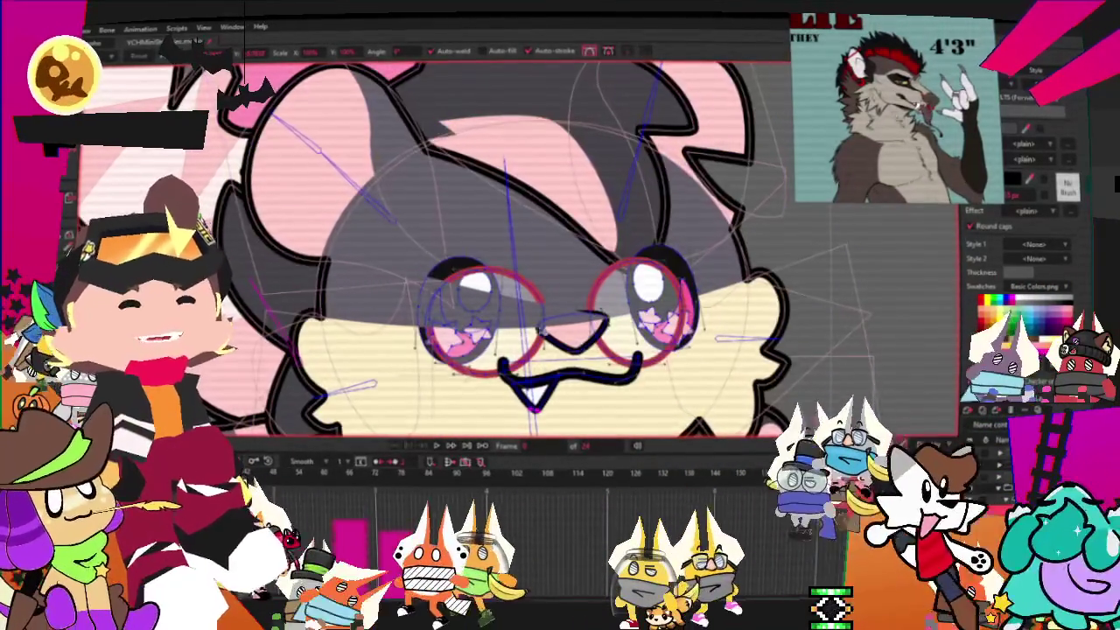
pyautogui.scroll(2, 424, 281)
pyautogui.press('g')
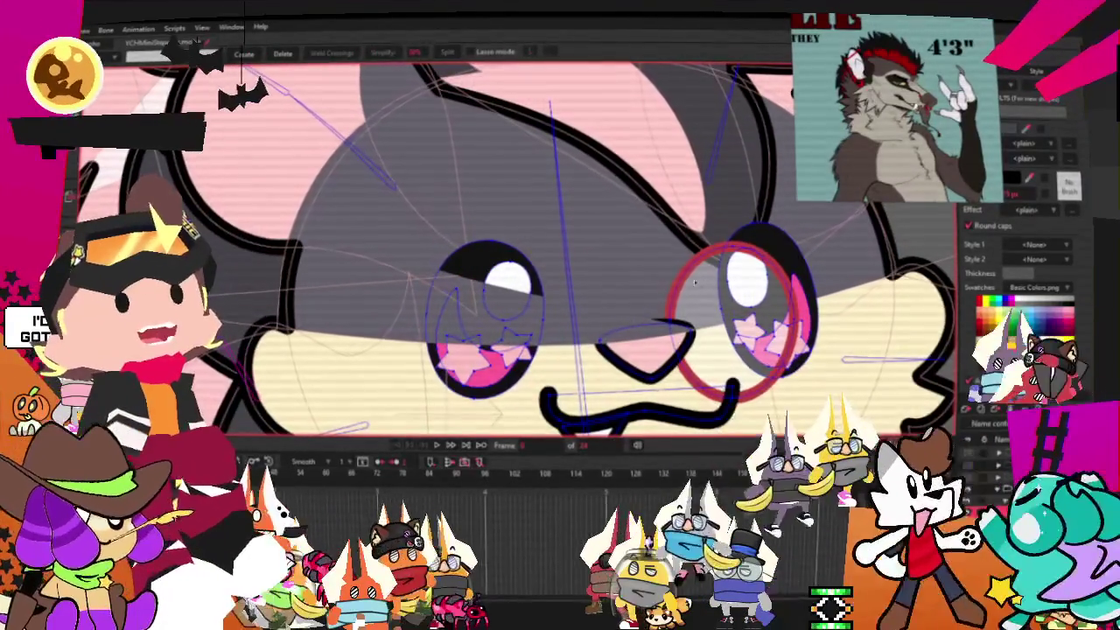
pyautogui.scroll(-2, 622, 220)
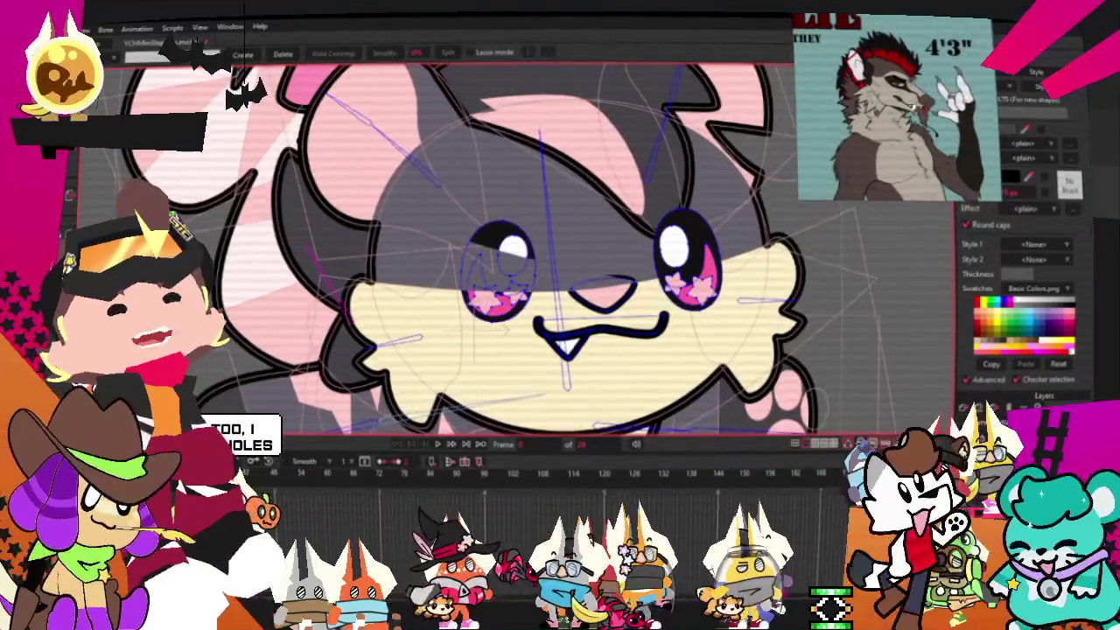
pyautogui.press('q')
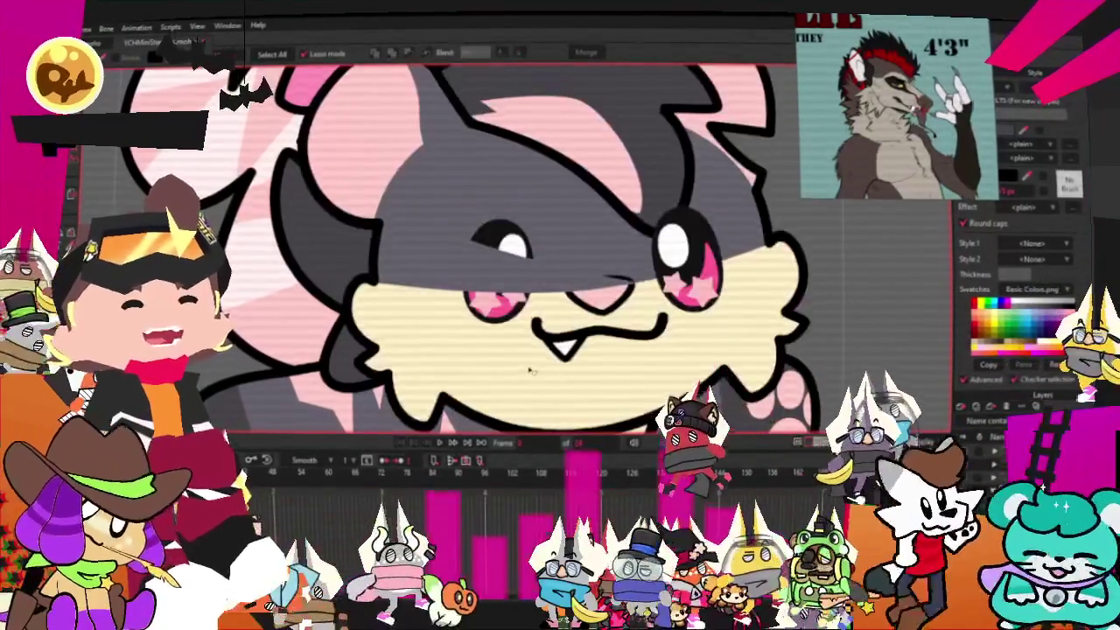
# Recolour the cream face and muzzle fill gray.
pyautogui.click(560, 341)
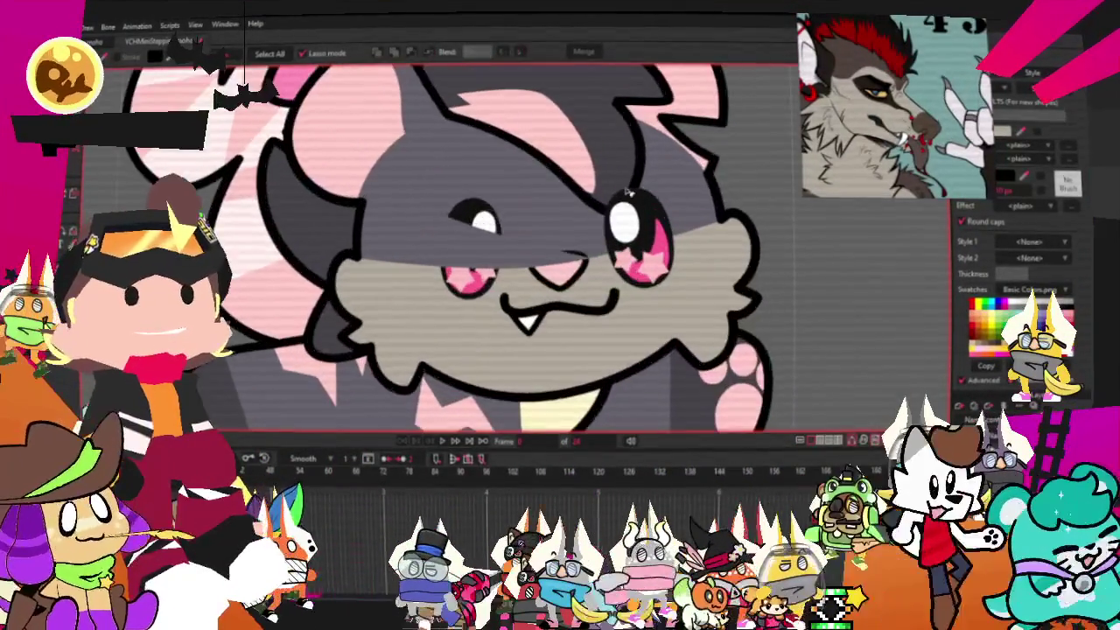
pyautogui.scroll(2, 626, 191)
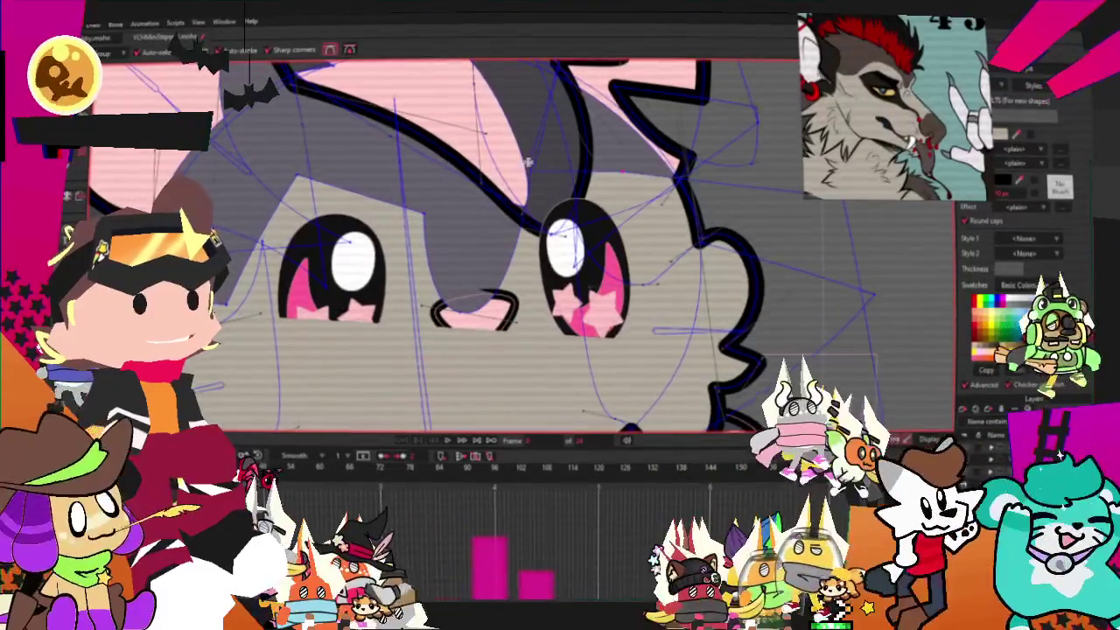
pyautogui.press('t')
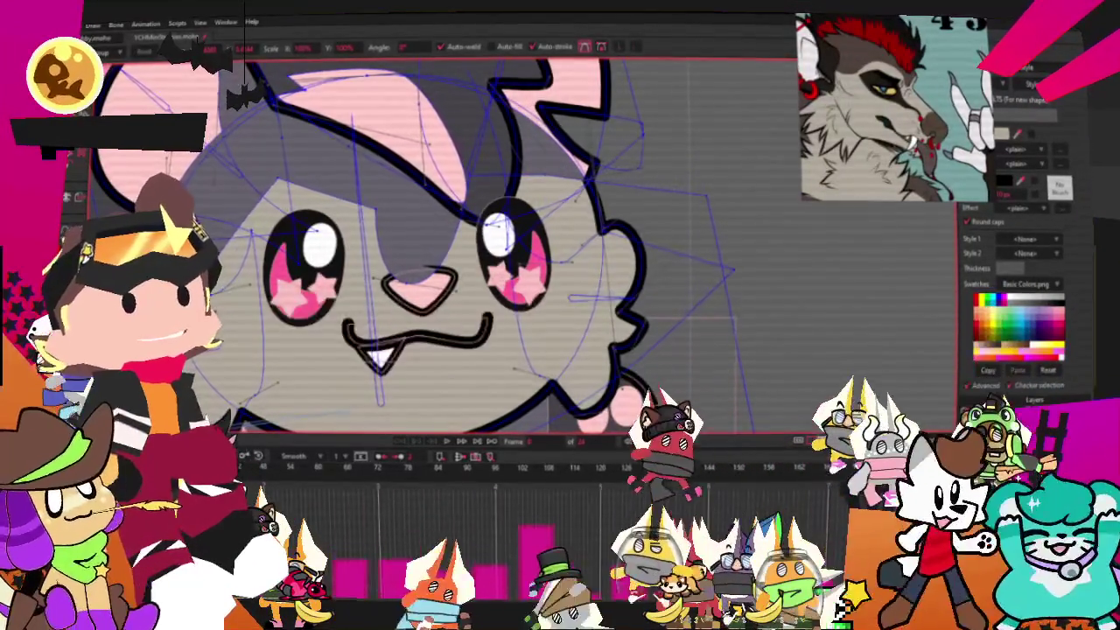
pyautogui.scroll(1, 372, 311)
pyautogui.scroll(1, 372, 311)
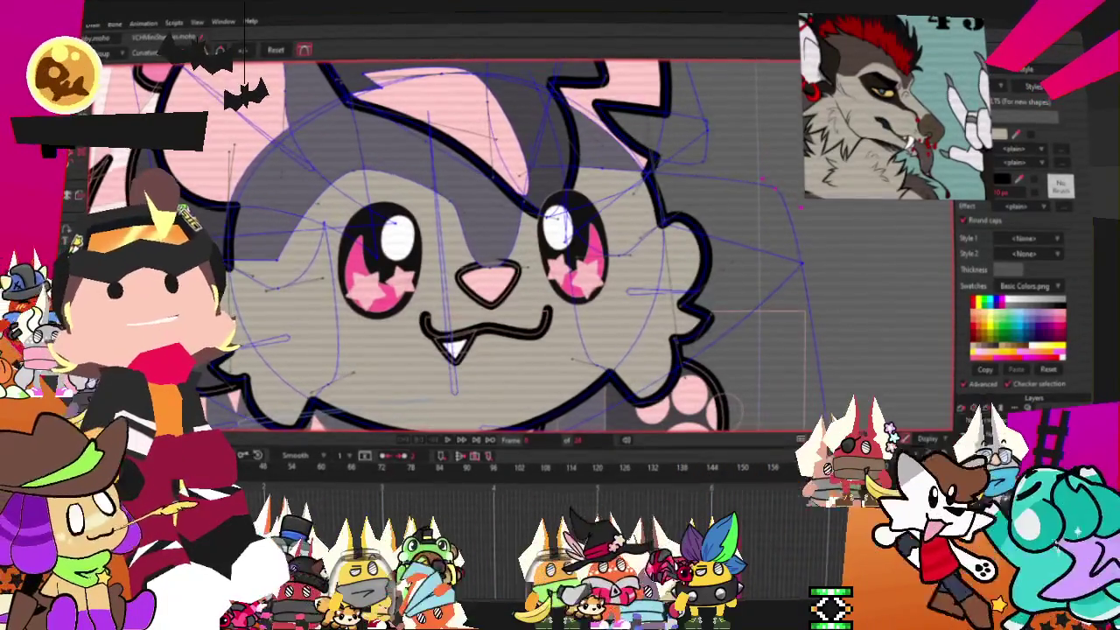
pyautogui.press('t')
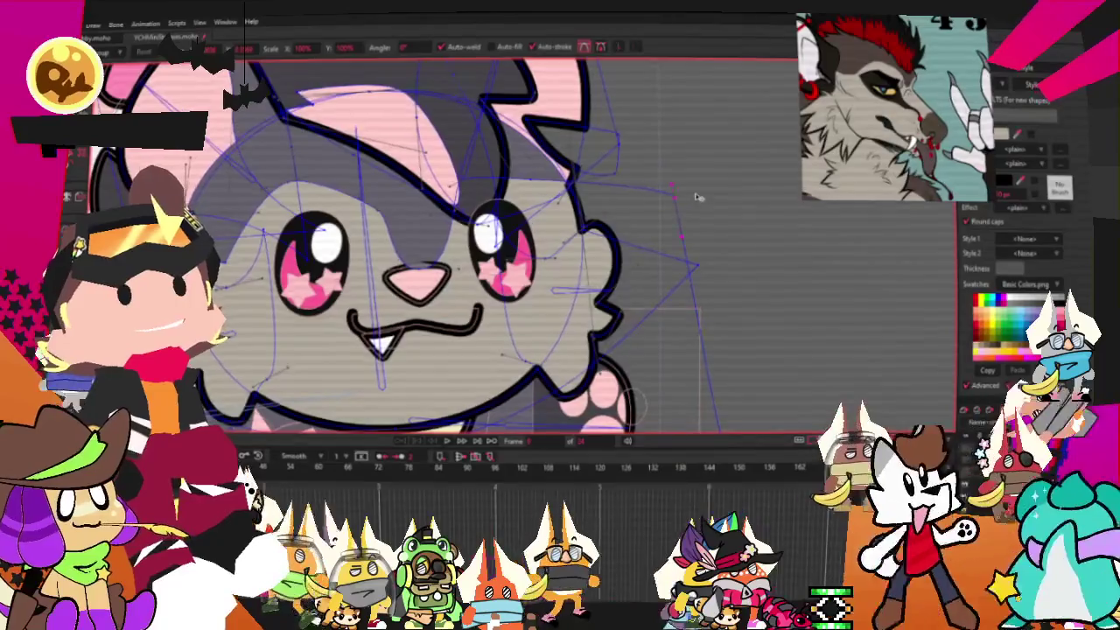
pyautogui.scroll(3, 682, 194)
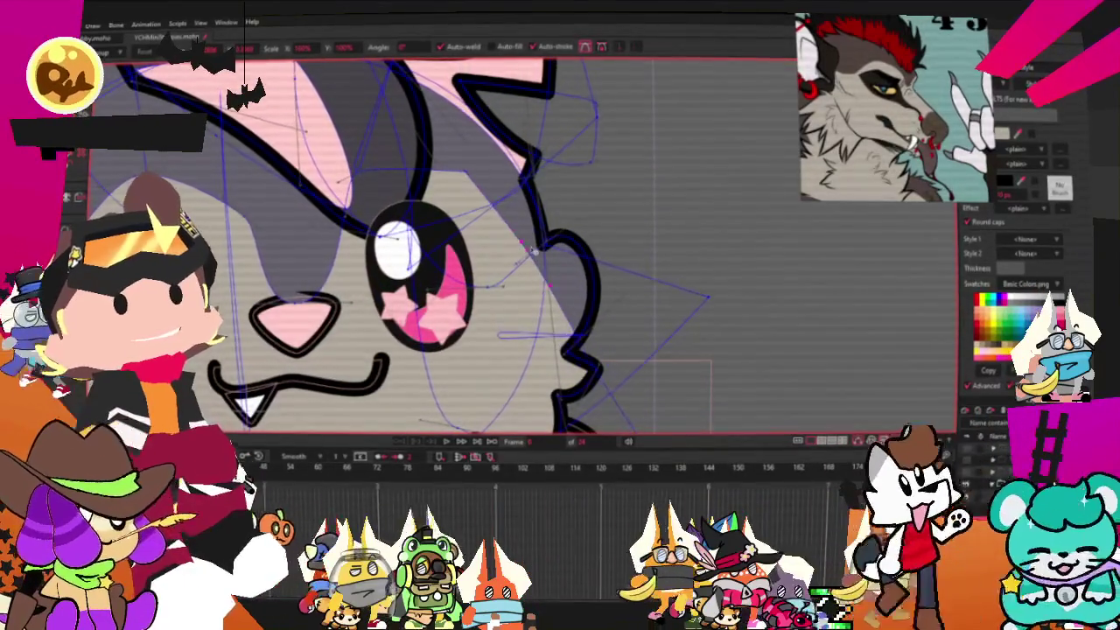
pyautogui.press('a')
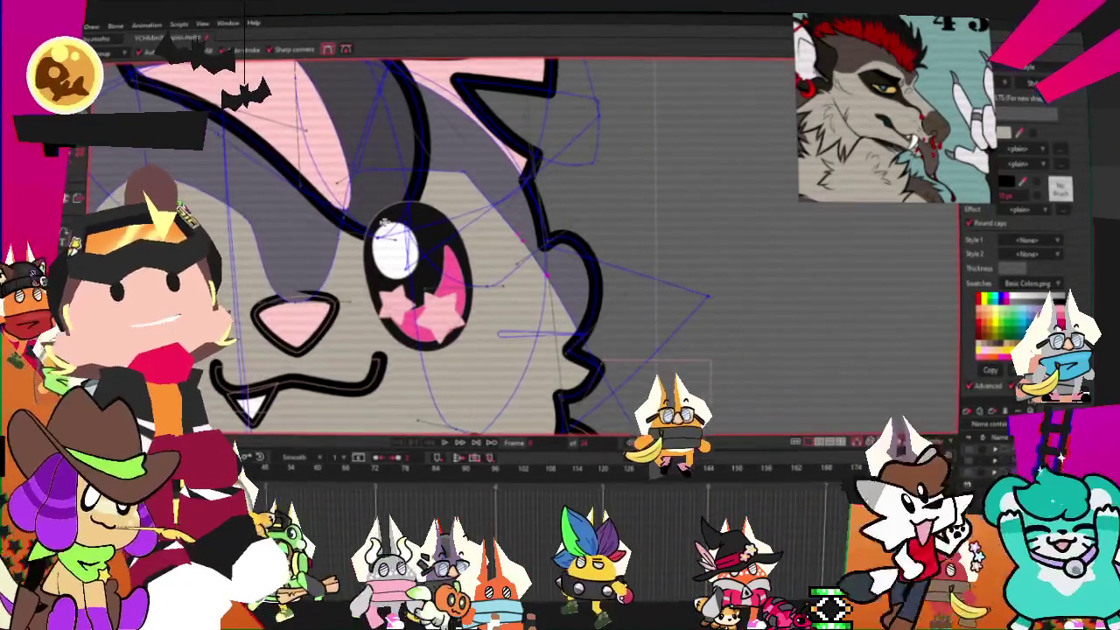
pyautogui.scroll(1, 385, 224)
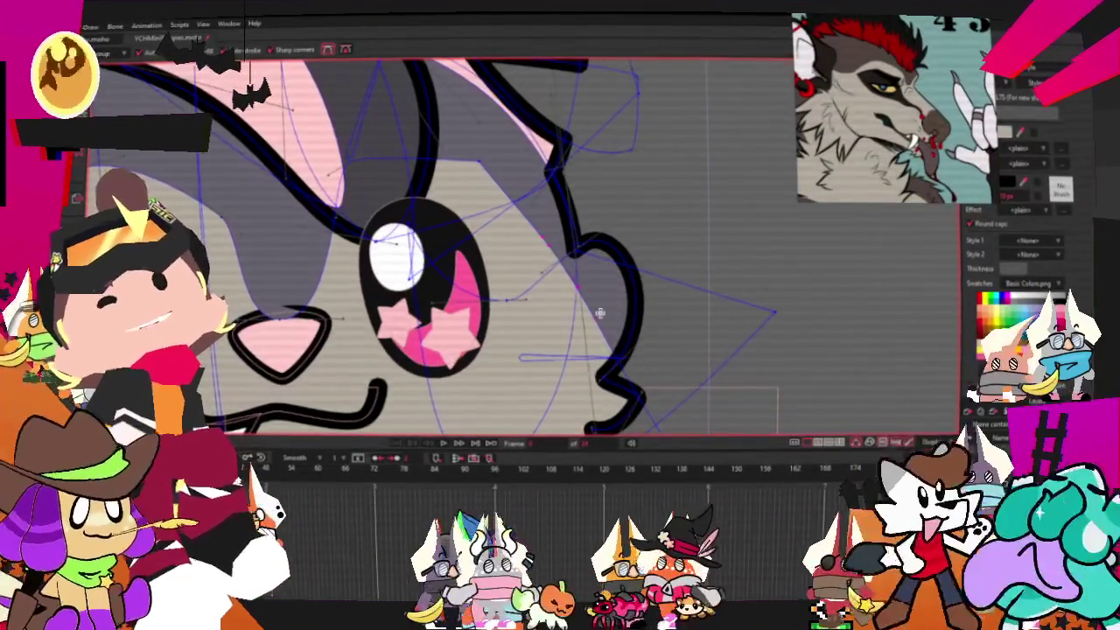
pyautogui.click(673, 212)
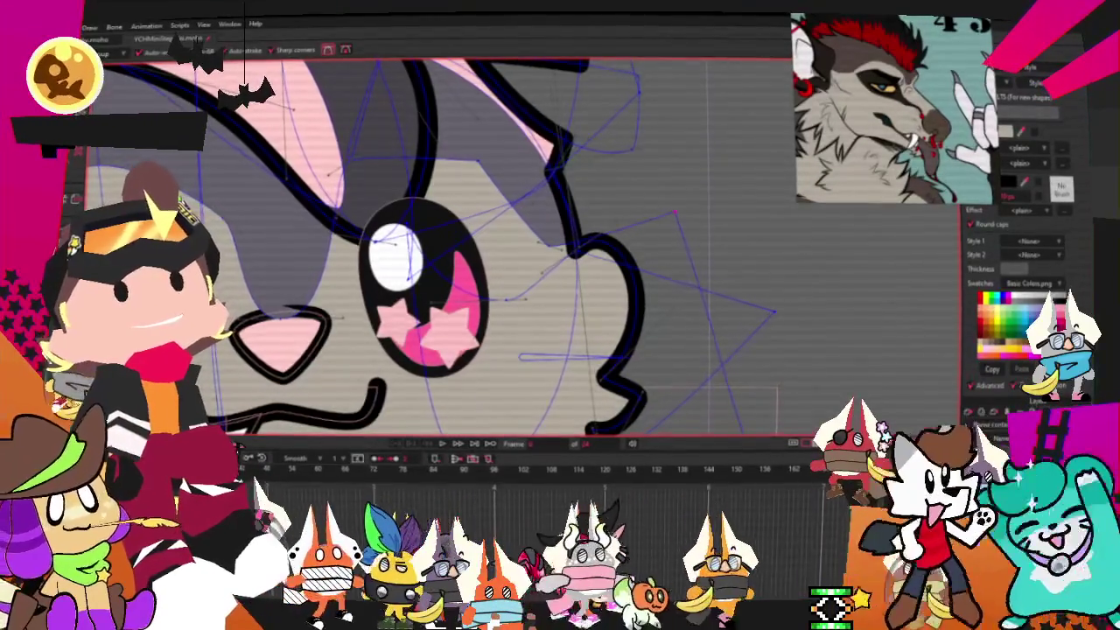
pyautogui.press('c')
pyautogui.scroll(1, 416, 157)
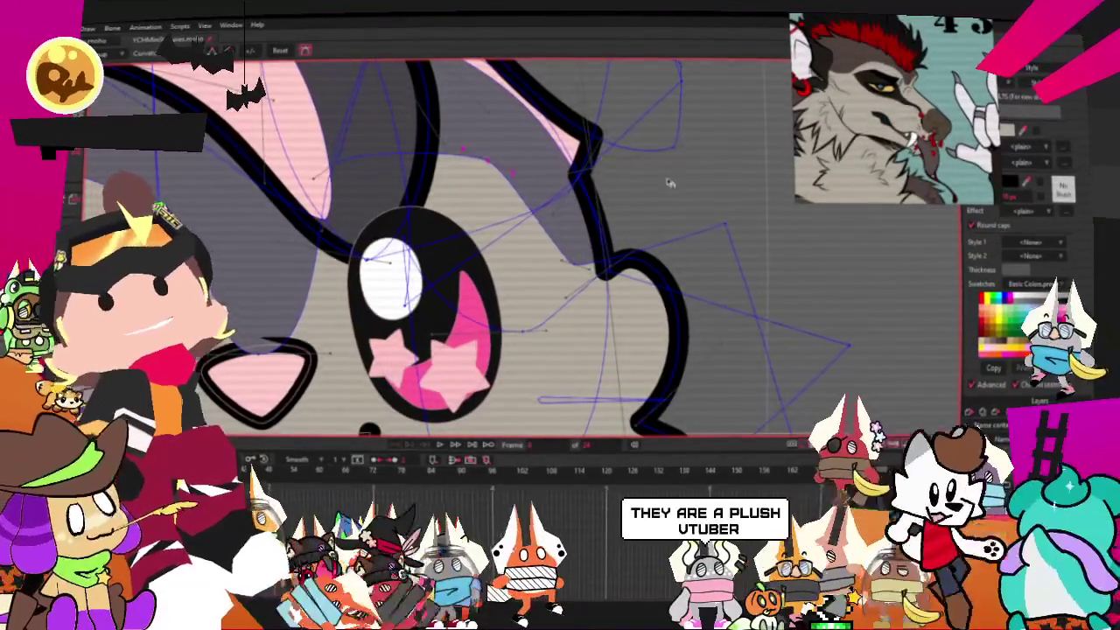
pyautogui.scroll(-2, 447, 162)
pyautogui.scroll(-2, 445, 162)
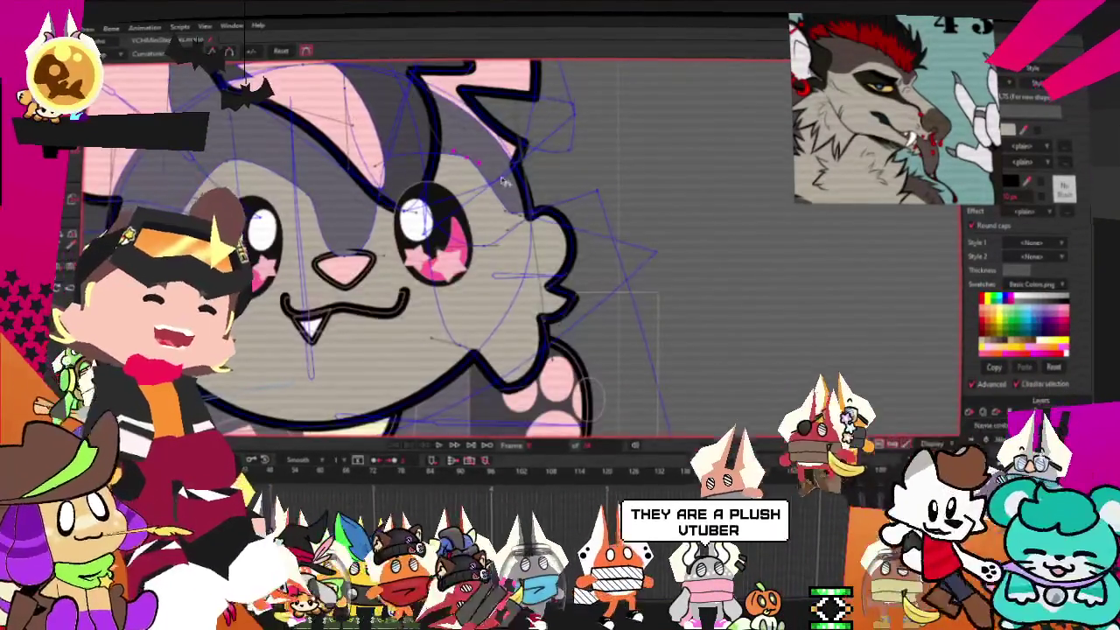
pyautogui.scroll(-1, 446, 166)
pyautogui.scroll(1, 445, 175)
pyautogui.scroll(2, 445, 186)
pyautogui.scroll(1, 446, 186)
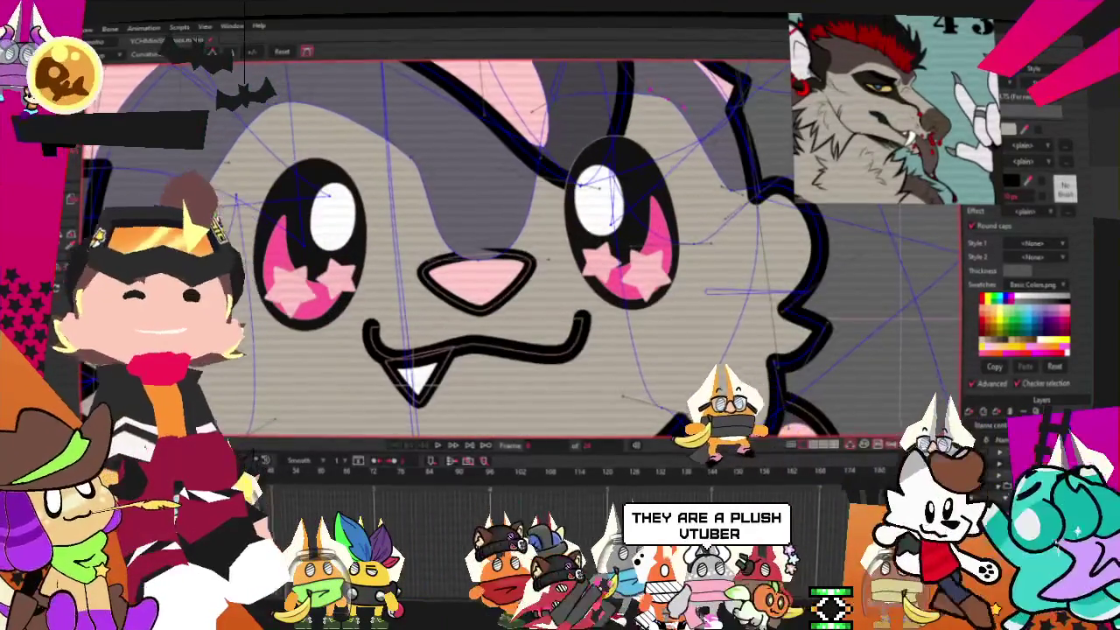
pyautogui.press('t')
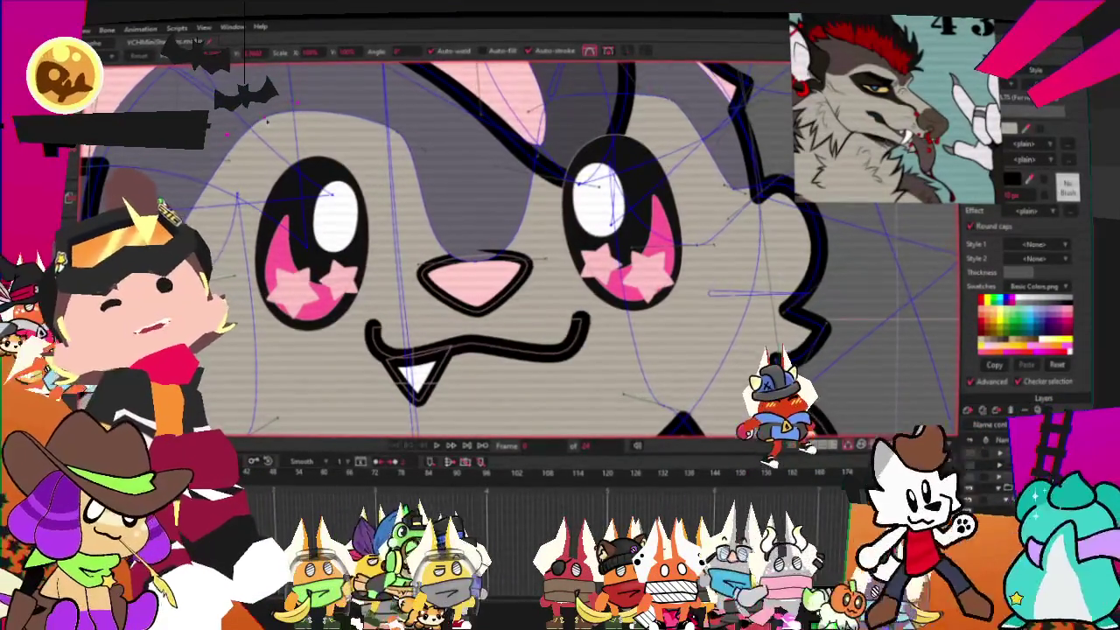
pyautogui.scroll(-1, 398, 175)
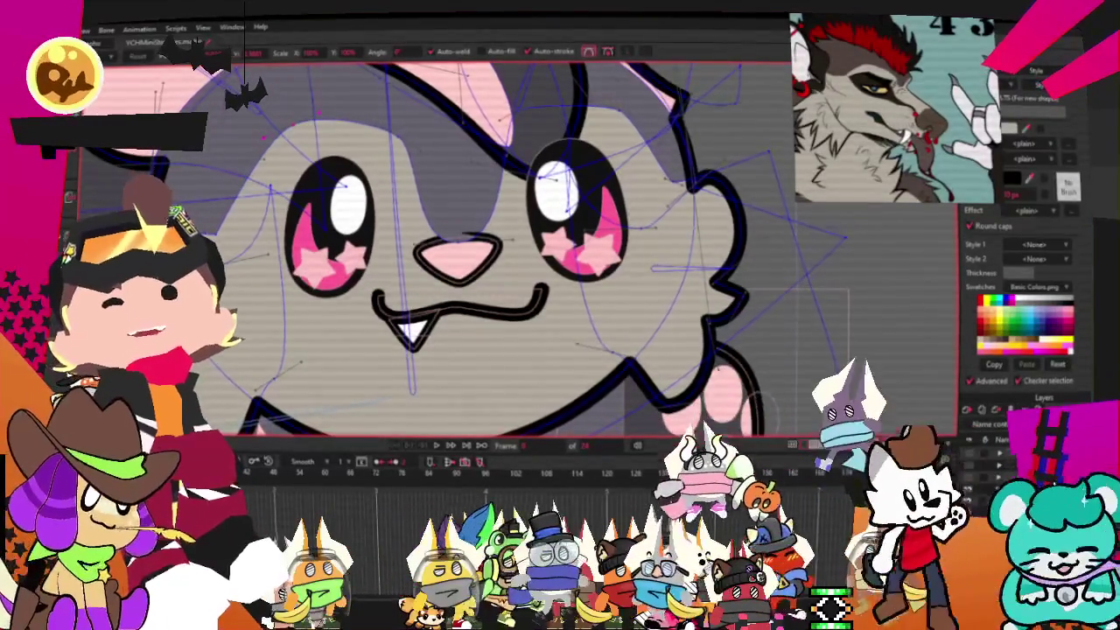
pyautogui.press('w')
pyautogui.press('q')
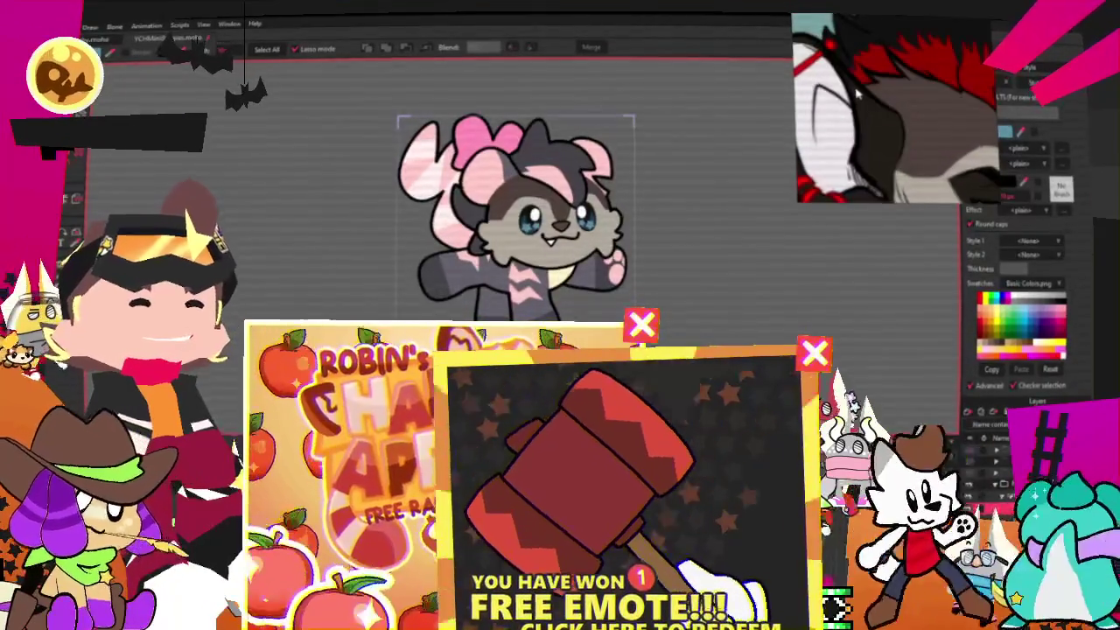
# Fill the front inner ear white instead of pink, then select all its points.
pyautogui.scroll(3, 525, 138)
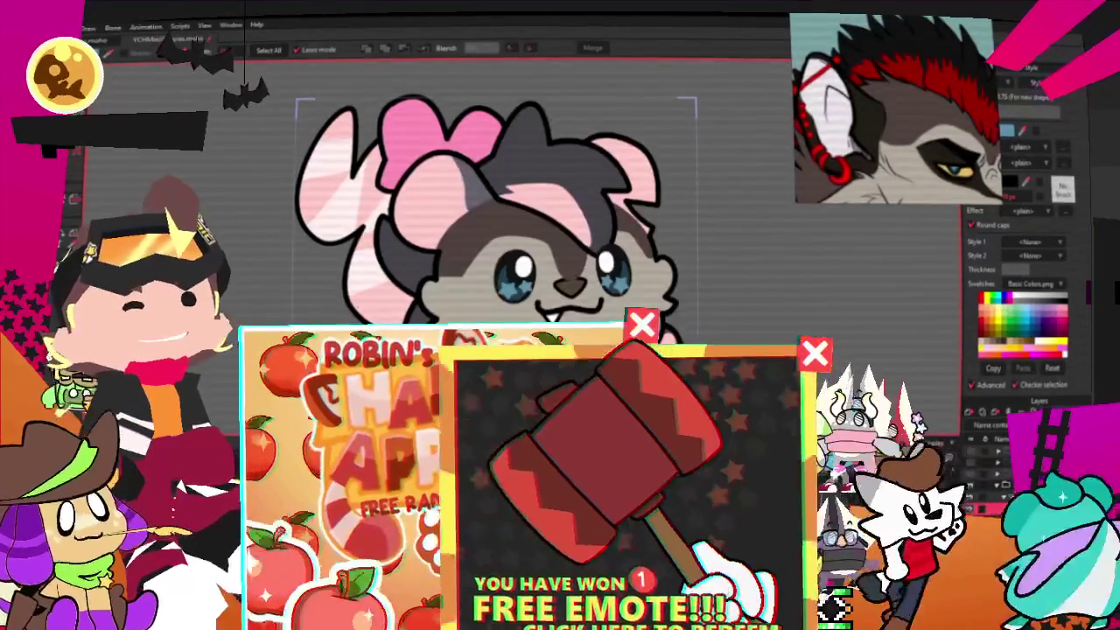
pyautogui.scroll(2, 523, 163)
pyautogui.click(386, 215)
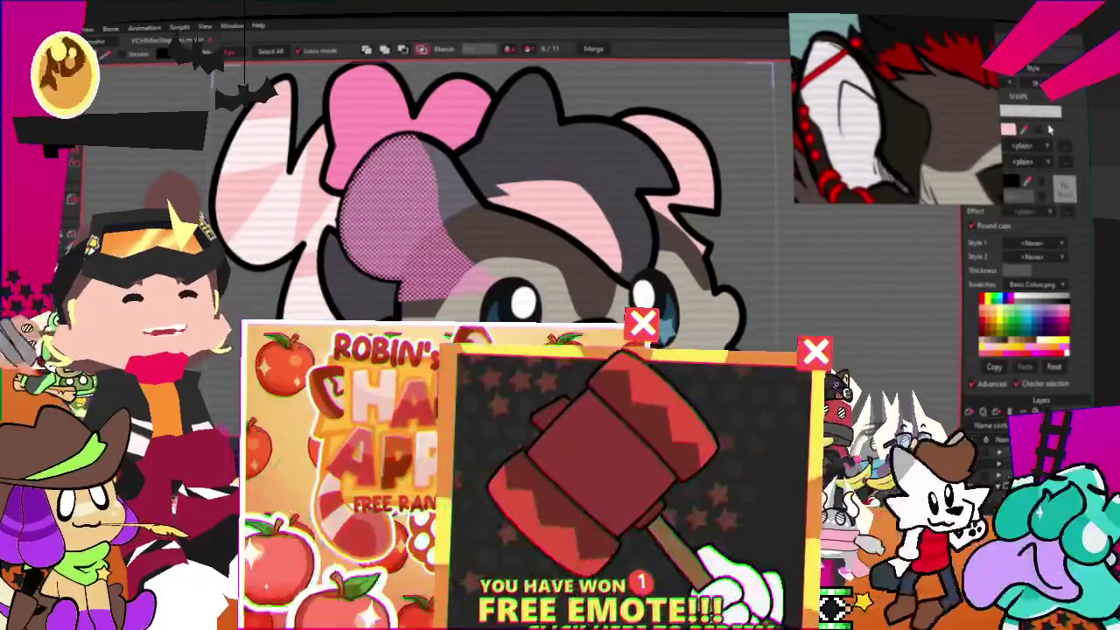
pyautogui.click(860, 131)
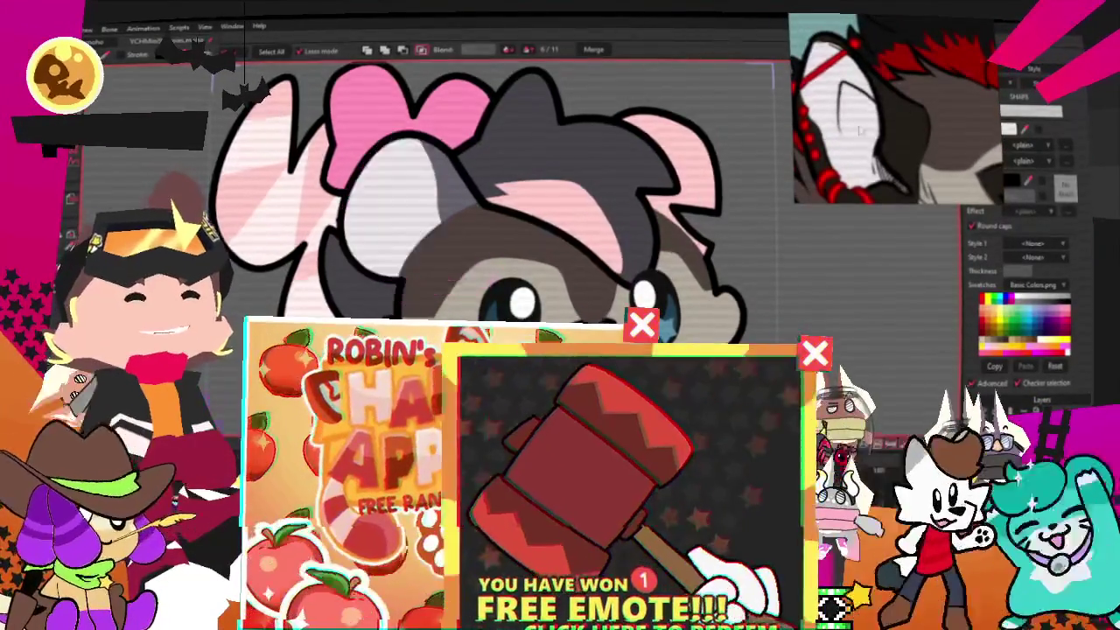
pyautogui.click(394, 153)
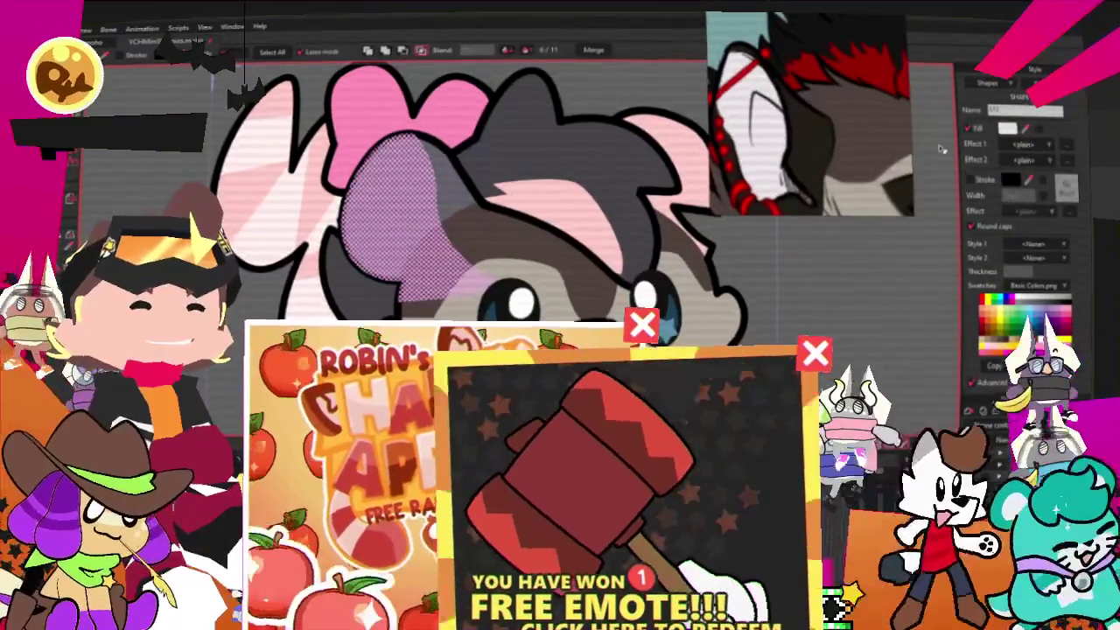
pyautogui.click(440, 214)
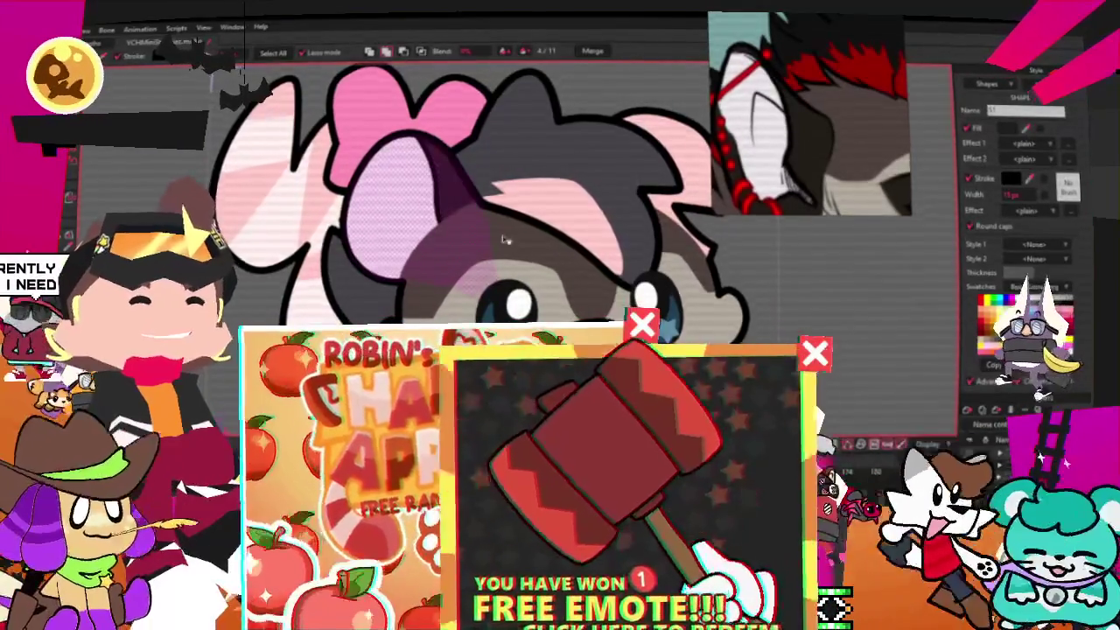
pyautogui.press('Escape')
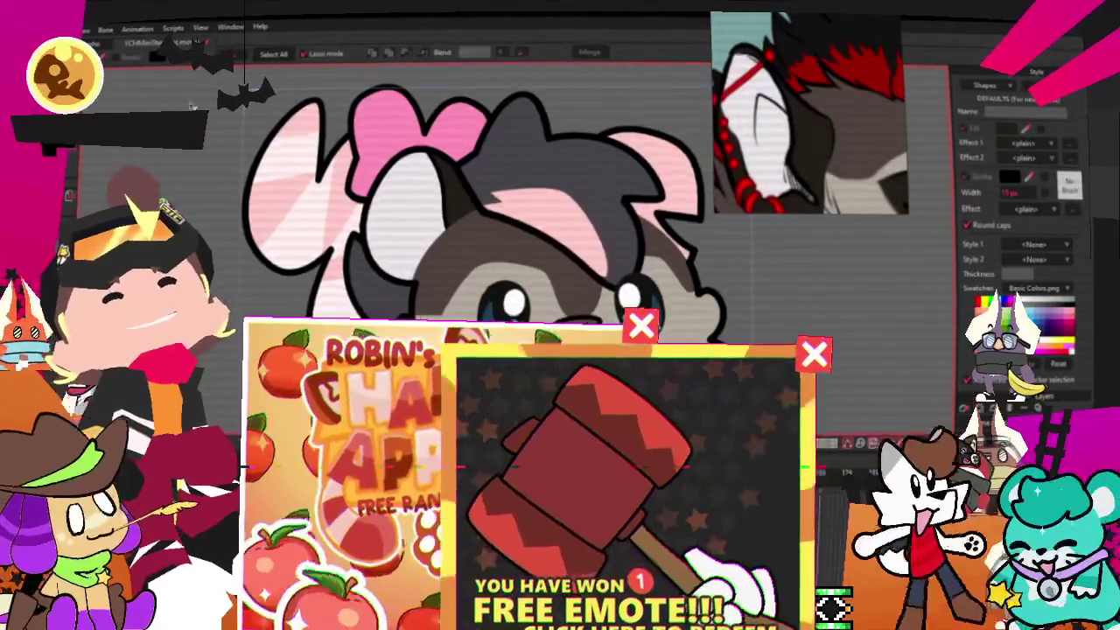
pyautogui.scroll(1, 464, 202)
pyautogui.press('t')
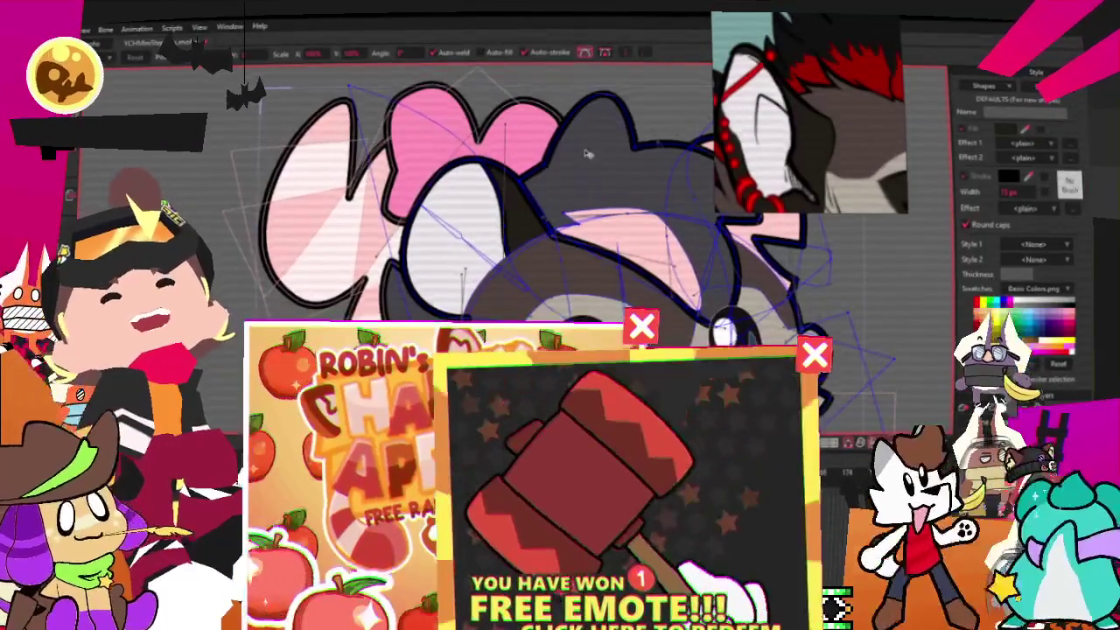
pyautogui.hotkey('ctrl', 'a')
pyautogui.scroll(-1, 500, 222)
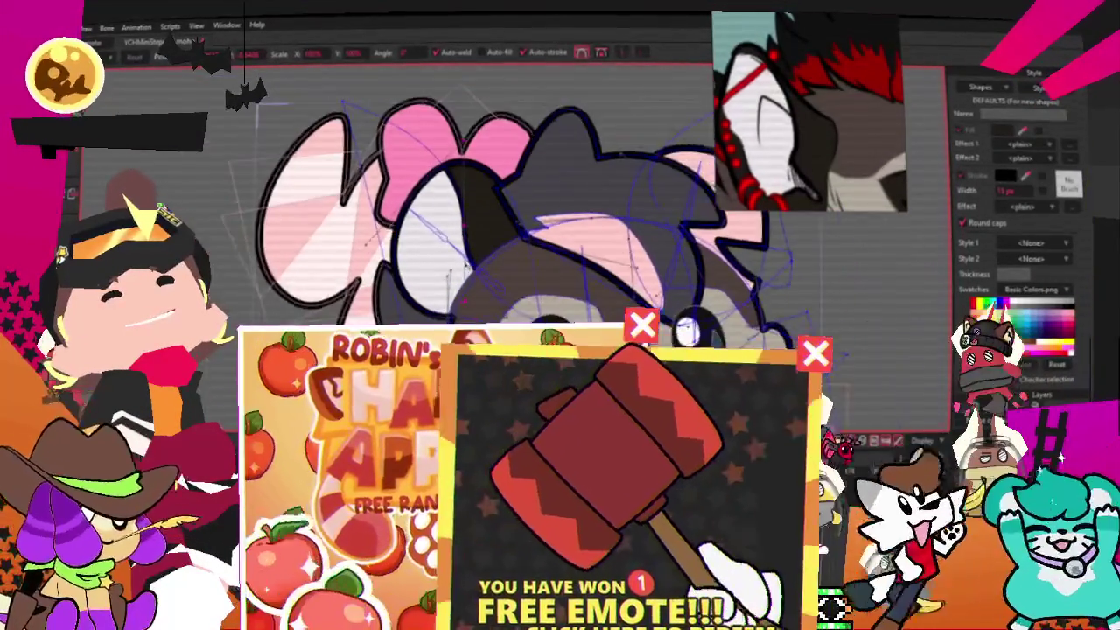
# Rotate and shift the dark head fur up-left, redoing the rotation after an undo.
pyautogui.moveTo(465, 232); pyautogui.dragTo(464, 219)
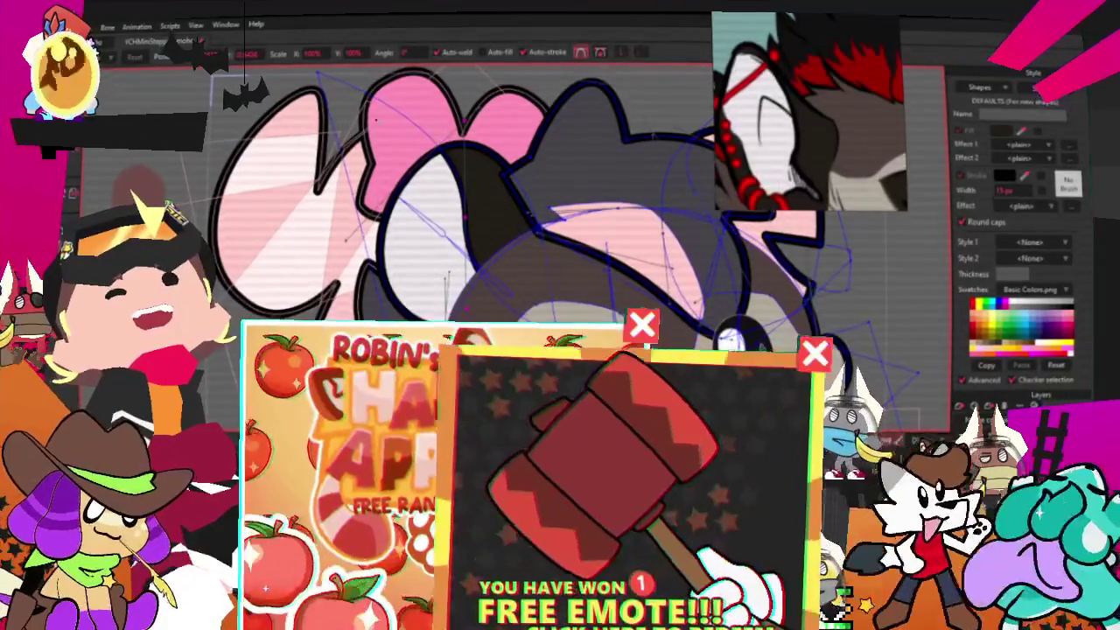
pyautogui.moveTo(346, 143); pyautogui.dragTo(322, 96)
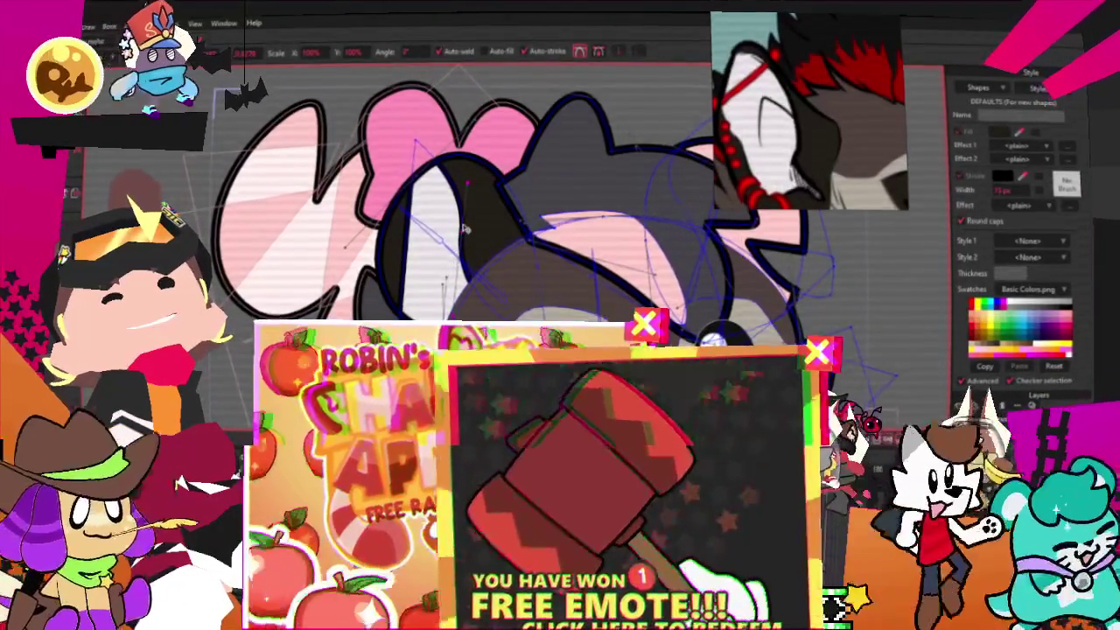
pyautogui.hotkey('ctrl', 'z')
pyautogui.moveTo(462, 241); pyautogui.dragTo(407, 322)
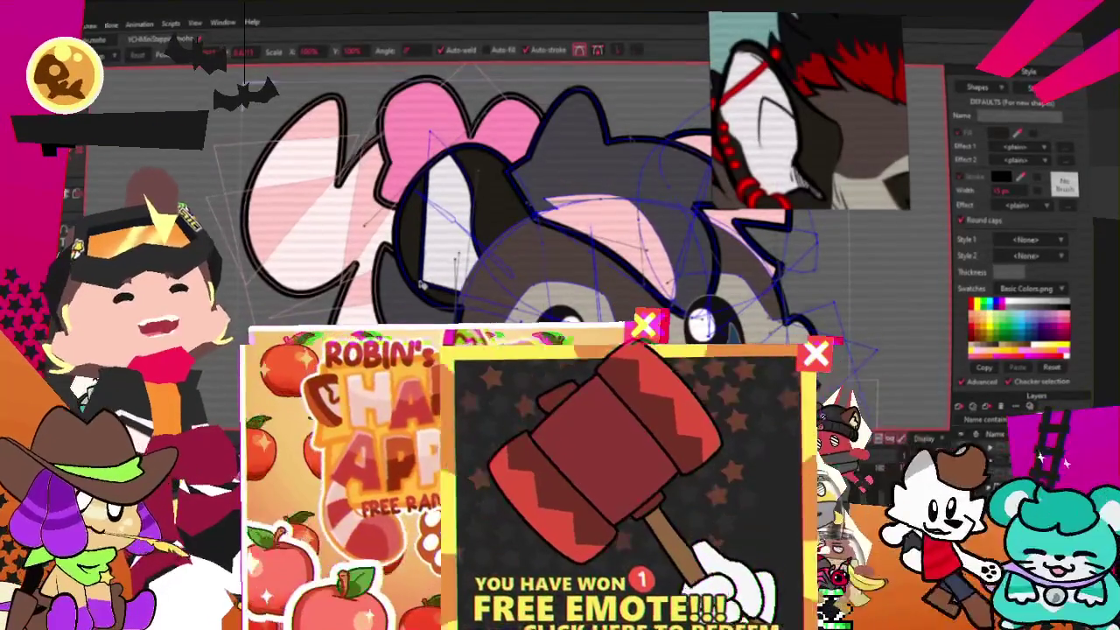
pyautogui.press('r')
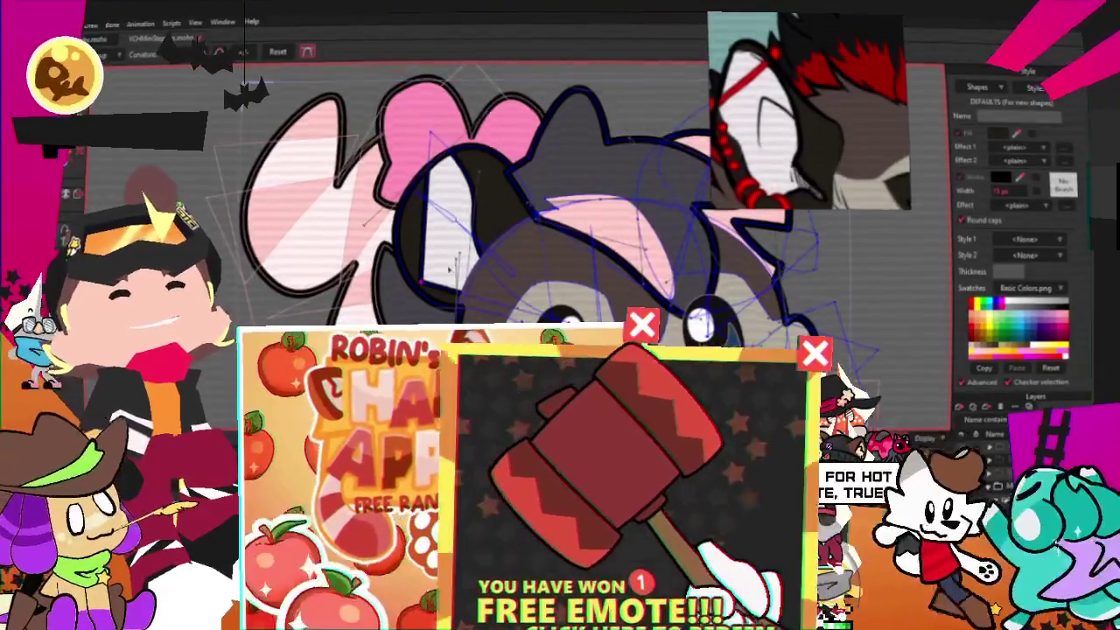
pyautogui.scroll(2, 473, 232)
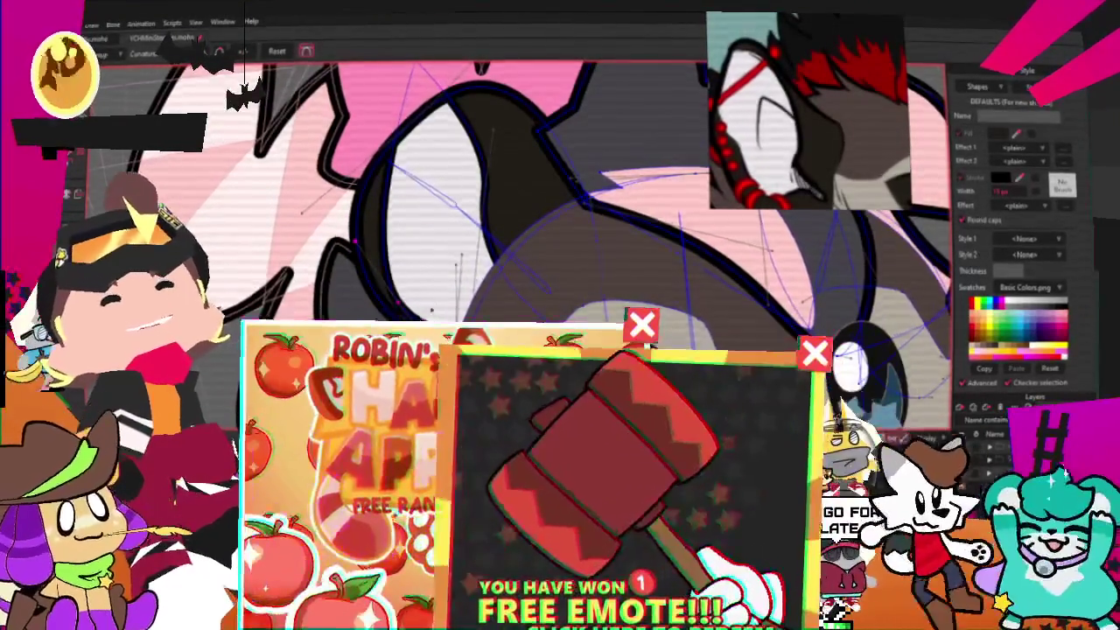
pyautogui.scroll(1, 432, 308)
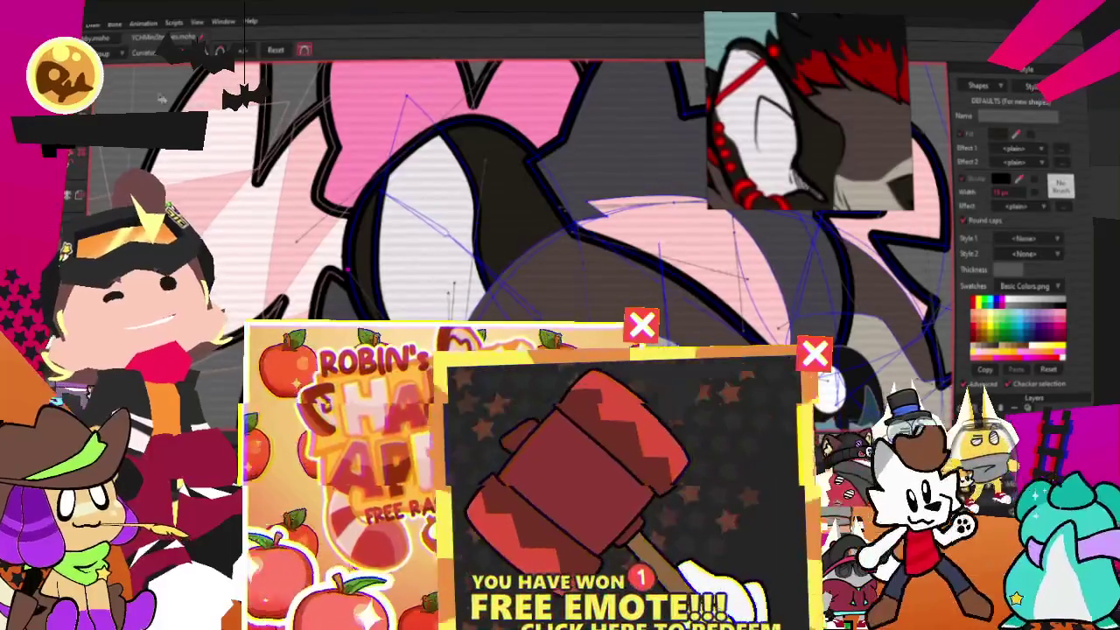
pyautogui.press('t')
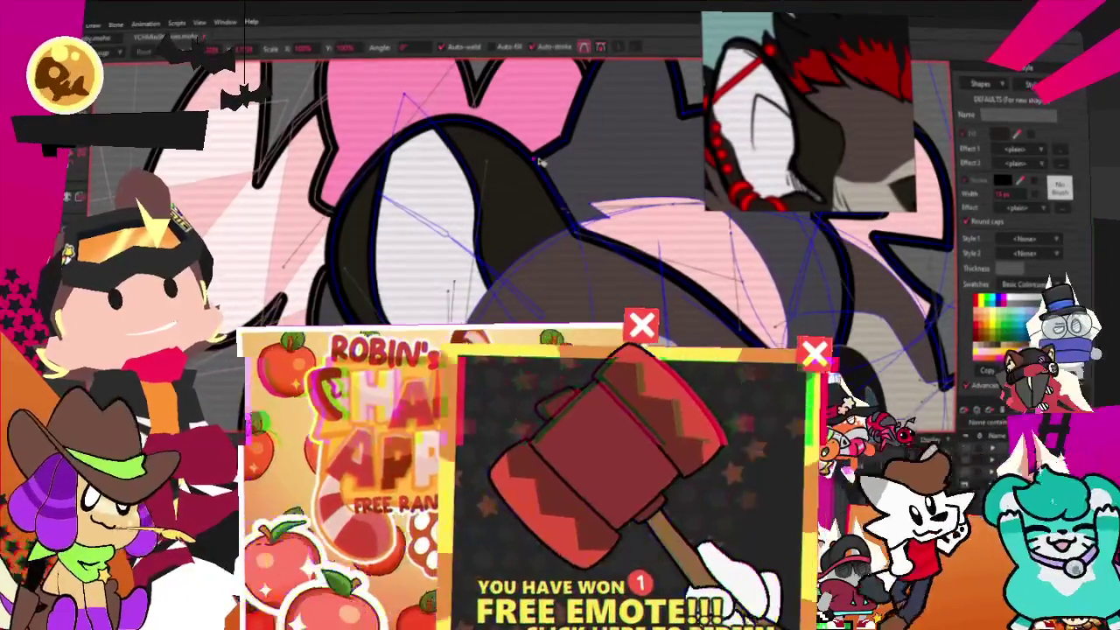
# Zoom in and out to inspect the repositioned head fur.
pyautogui.scroll(1, 473, 188)
pyautogui.scroll(-1, 414, 211)
pyautogui.scroll(-2, 414, 211)
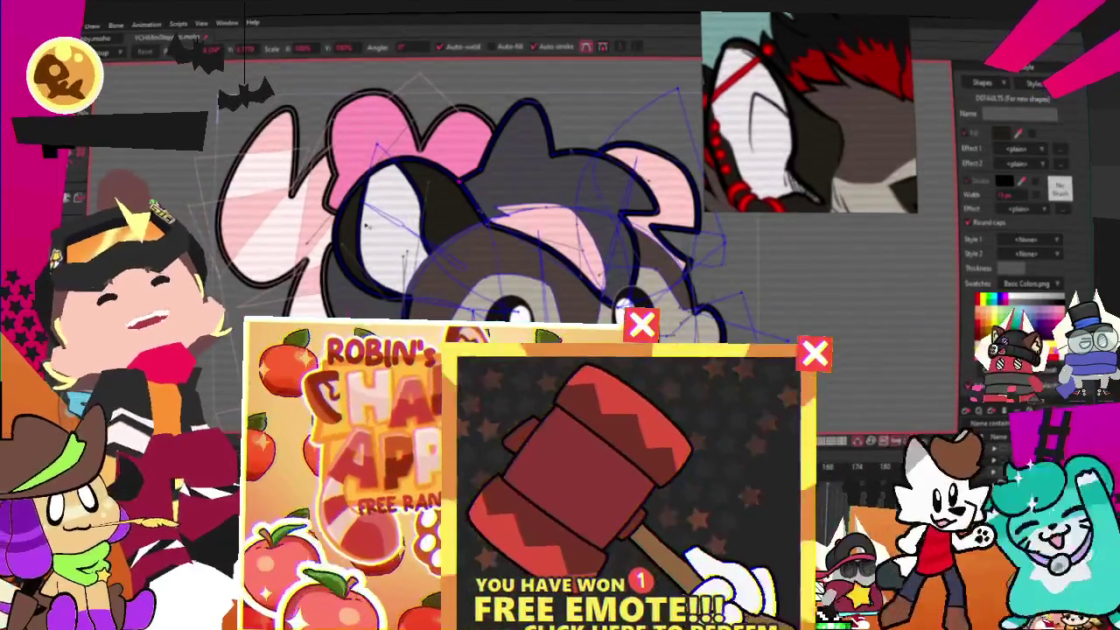
pyautogui.scroll(1, 365, 224)
pyautogui.scroll(1, 350, 232)
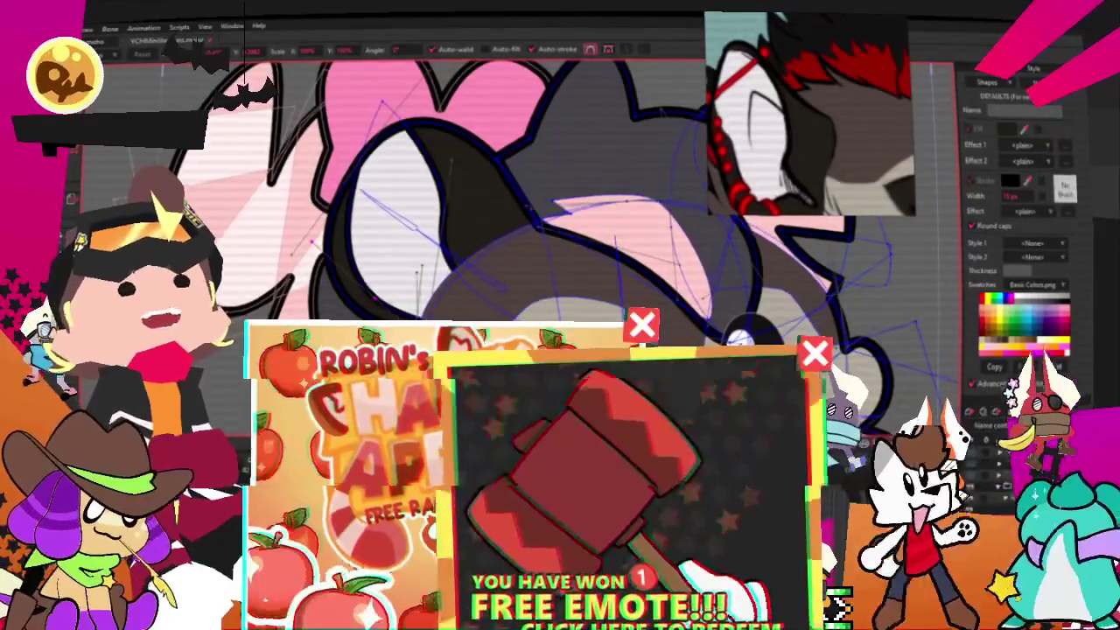
pyautogui.scroll(-2, 437, 220)
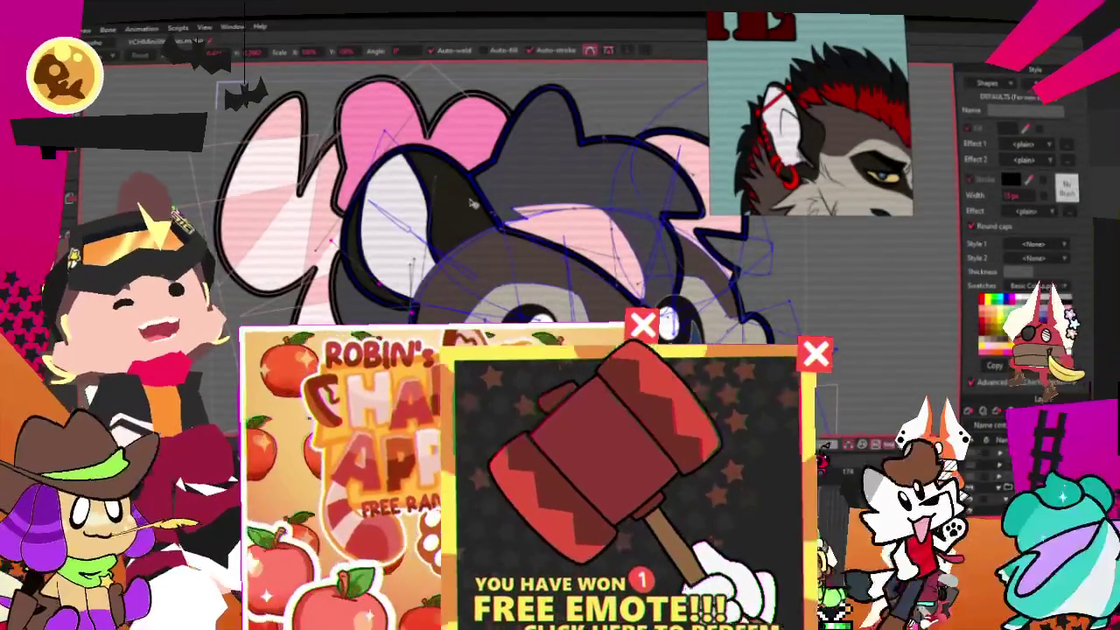
pyautogui.scroll(-2, 472, 206)
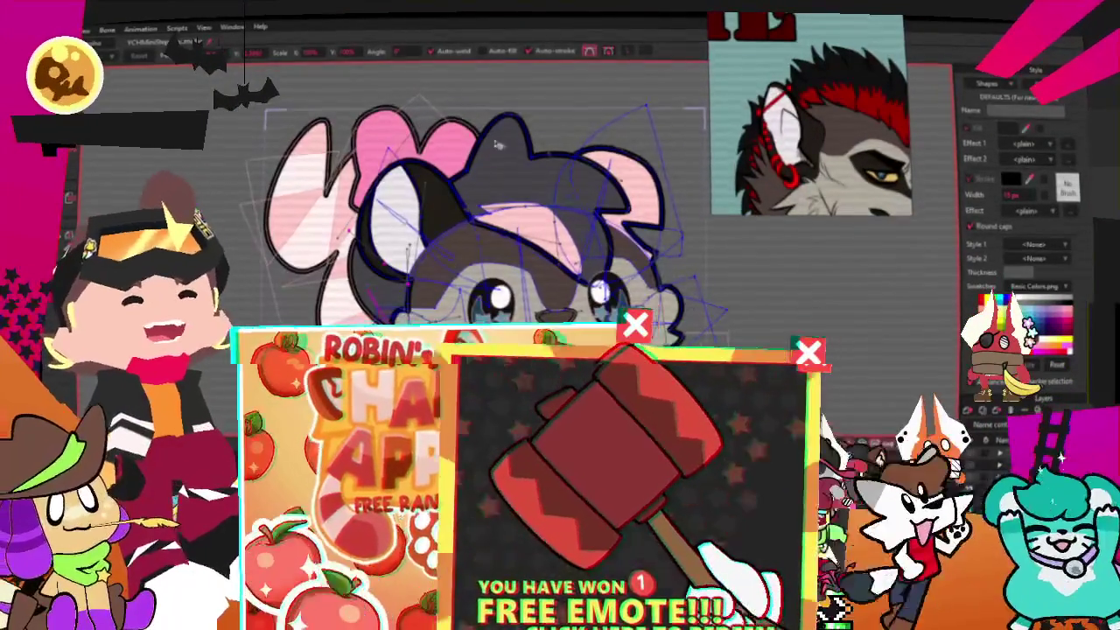
pyautogui.scroll(1, 507, 152)
pyautogui.scroll(1, 507, 152)
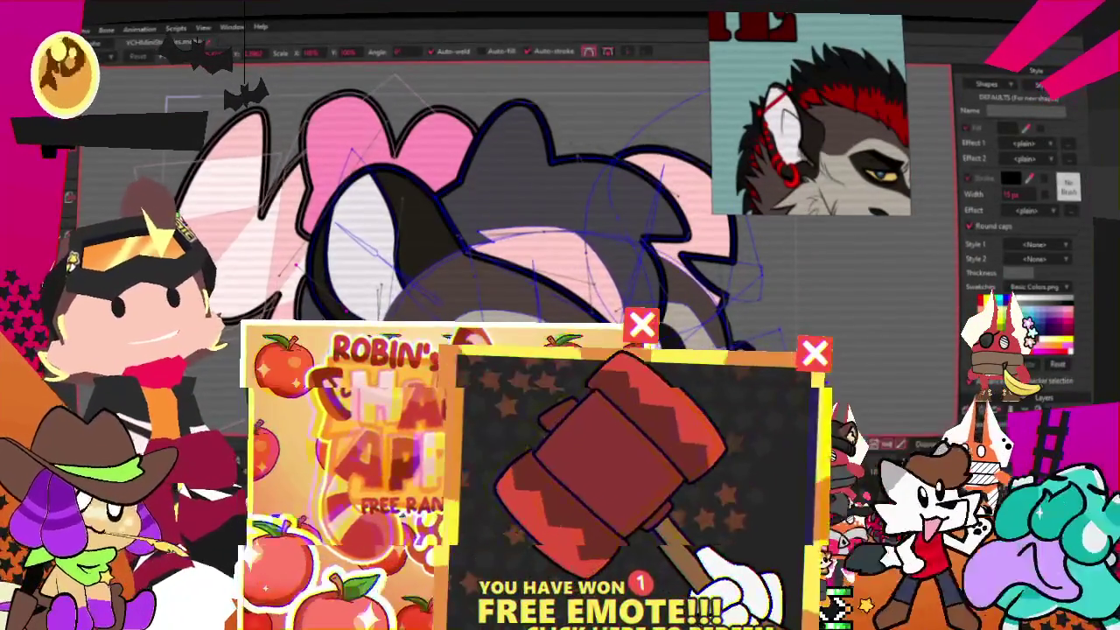
pyautogui.scroll(-2, 464, 219)
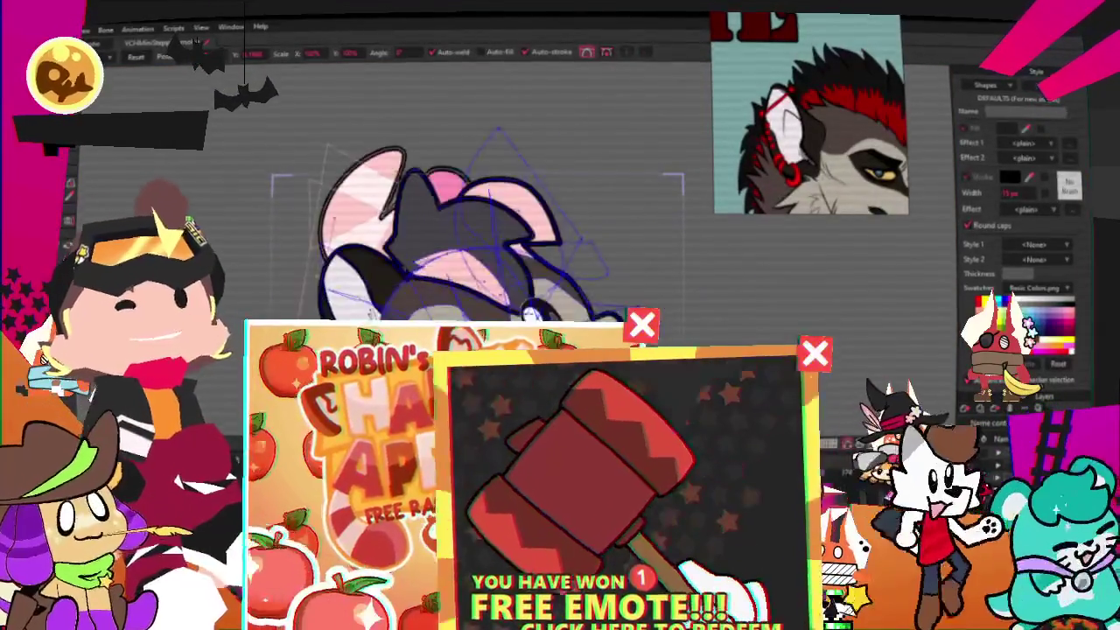
pyautogui.scroll(3, 440, 249)
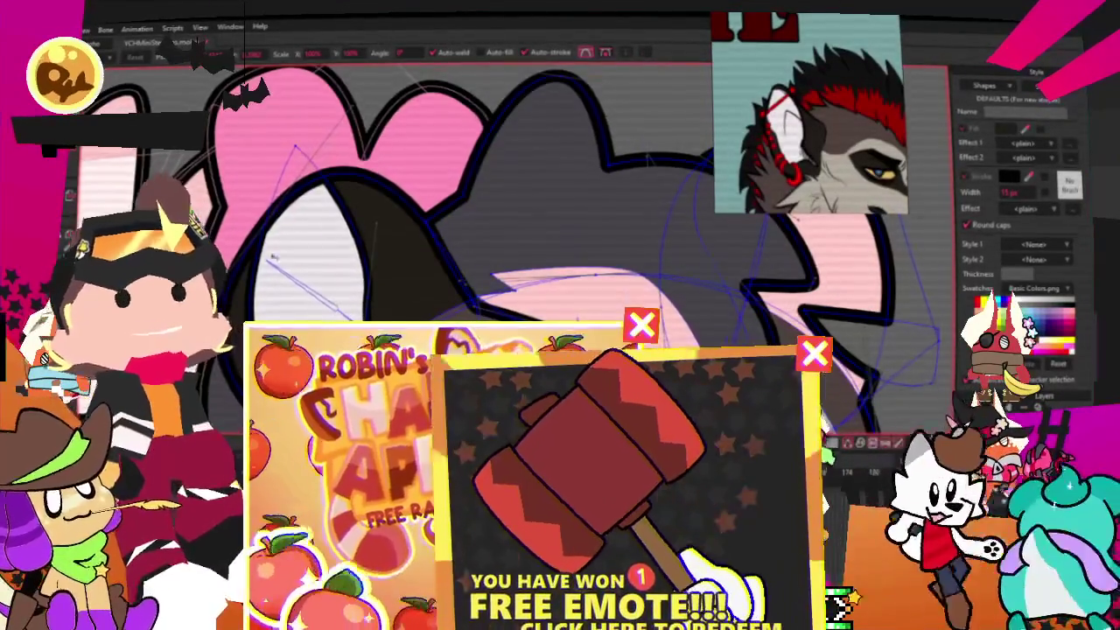
# Add a sharp V-shaped point to the head outline and soften its curve.
pyautogui.press('z')
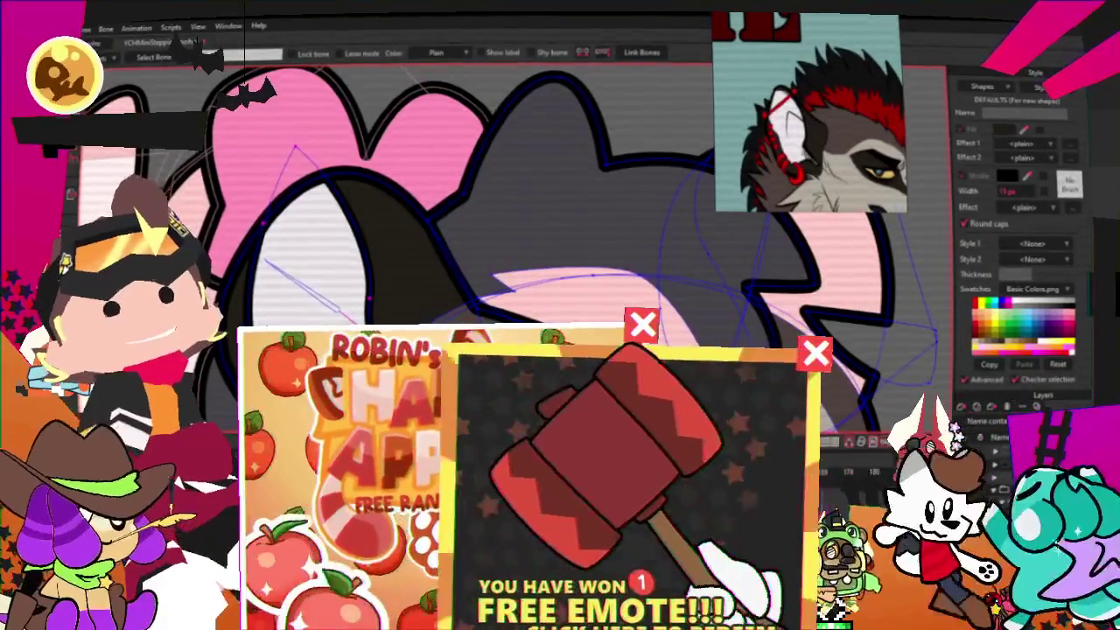
pyautogui.press('g')
pyautogui.scroll(2, 378, 155)
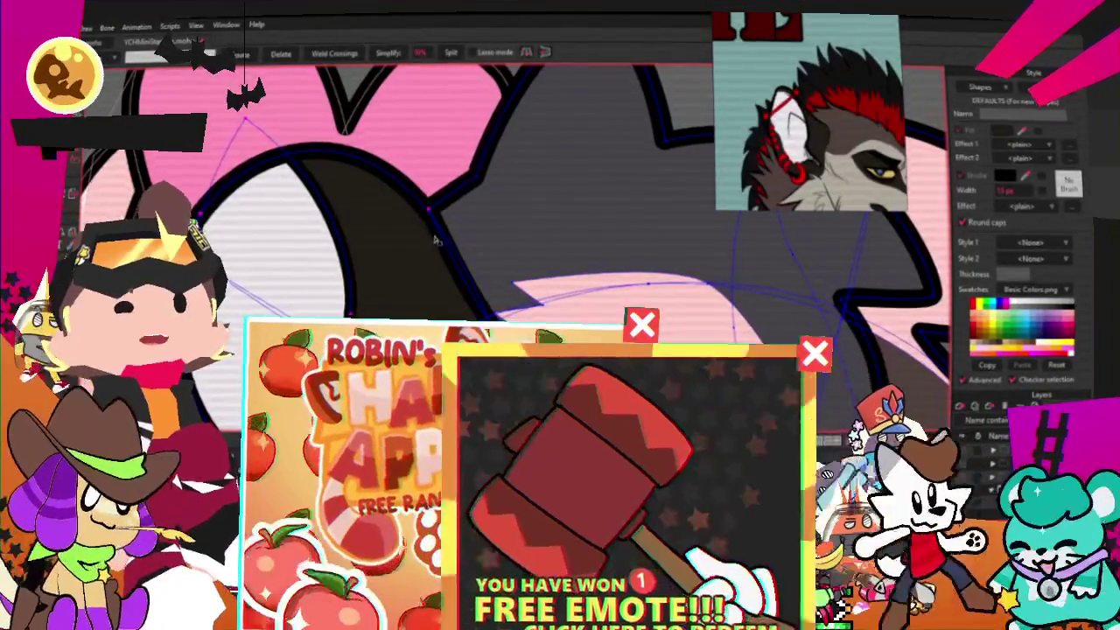
pyautogui.scroll(2, 431, 239)
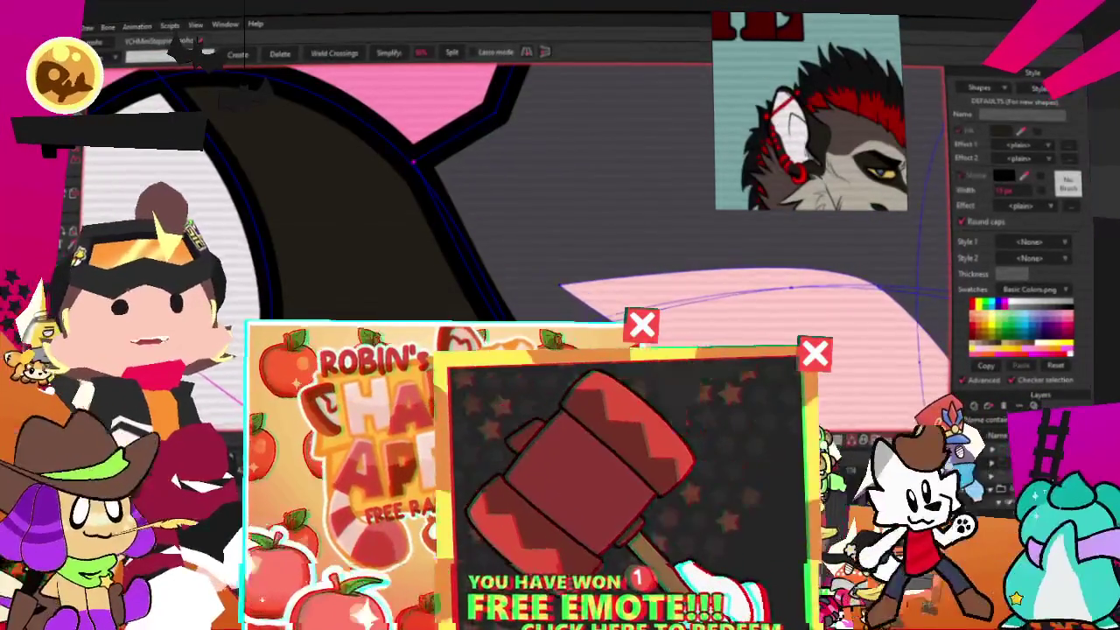
pyautogui.scroll(-2, 490, 227)
pyautogui.scroll(-1, 490, 228)
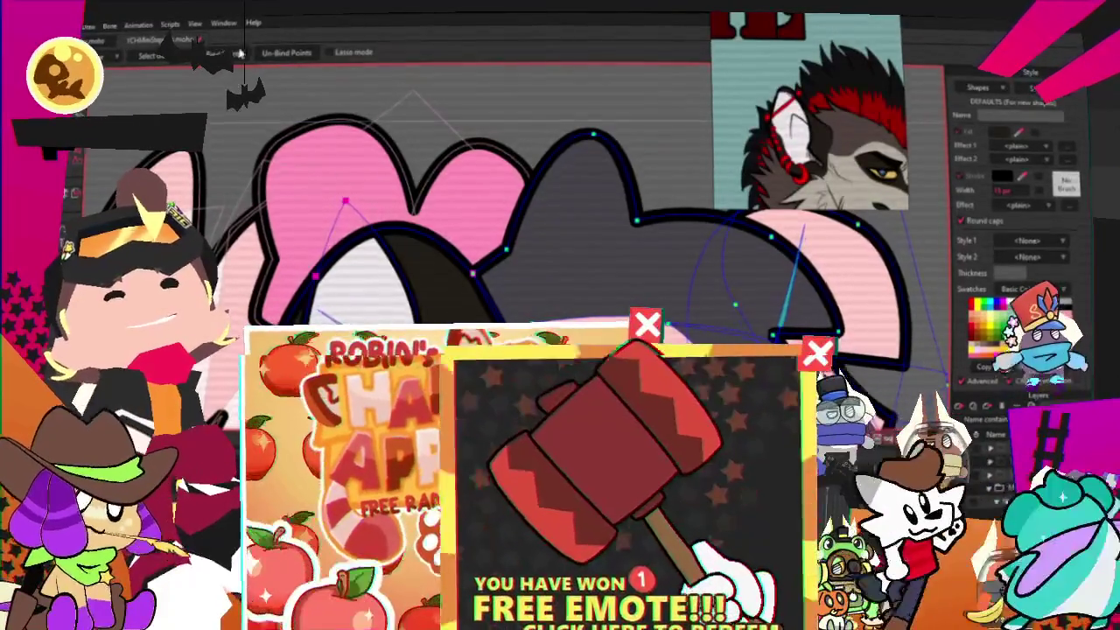
pyautogui.press('g')
pyautogui.scroll(-2, 490, 228)
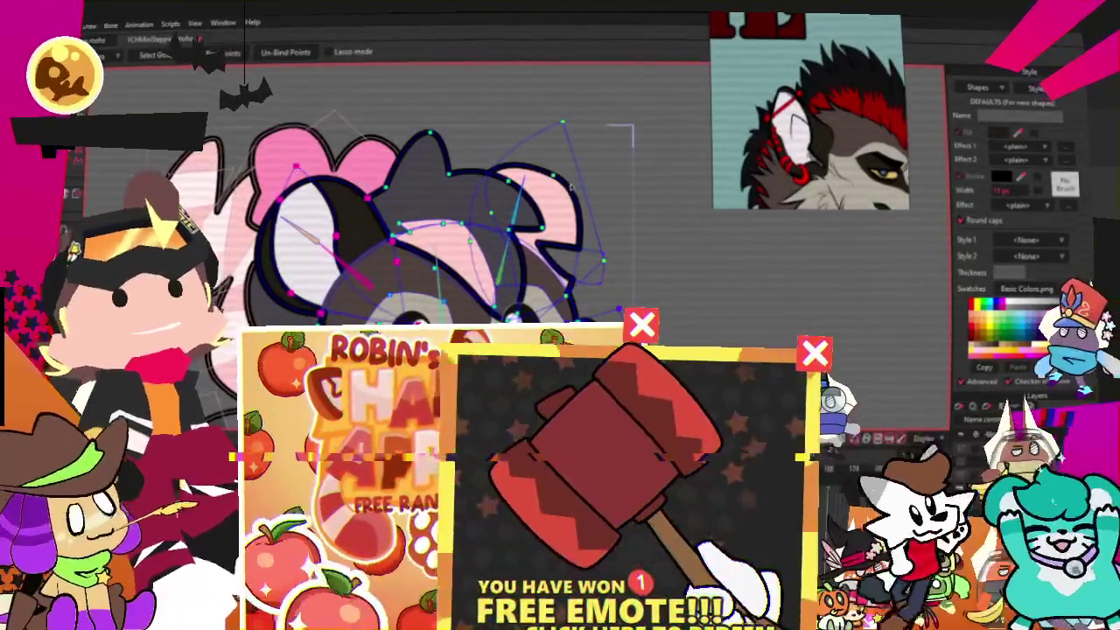
pyautogui.scroll(1, 473, 132)
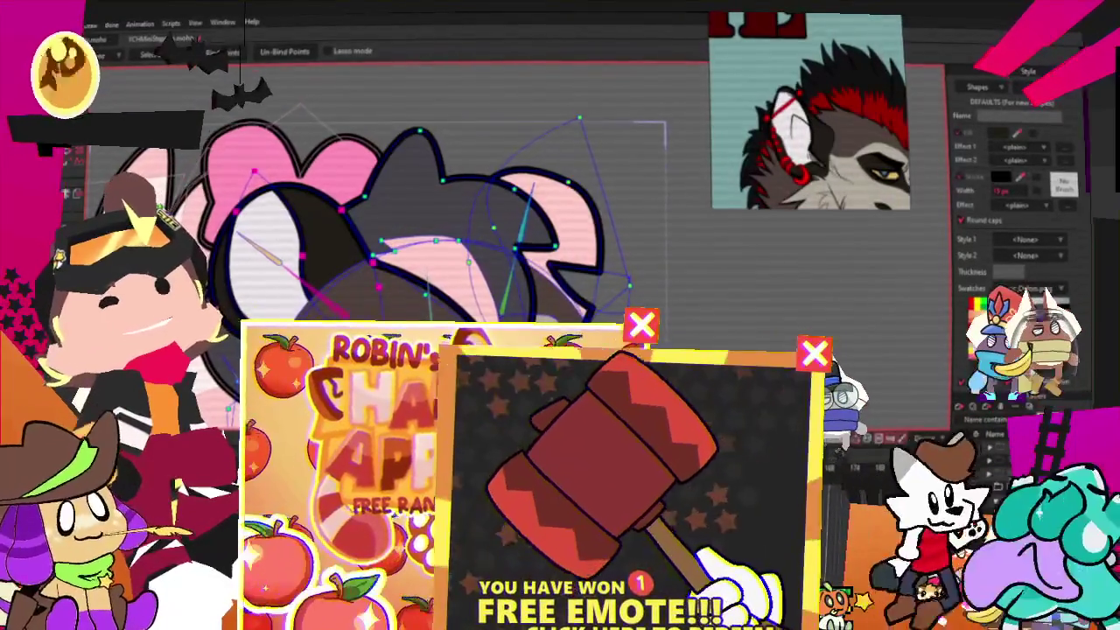
pyautogui.press('a')
pyautogui.scroll(1, 472, 218)
pyautogui.moveTo(287, 156); pyautogui.dragTo(333, 232)
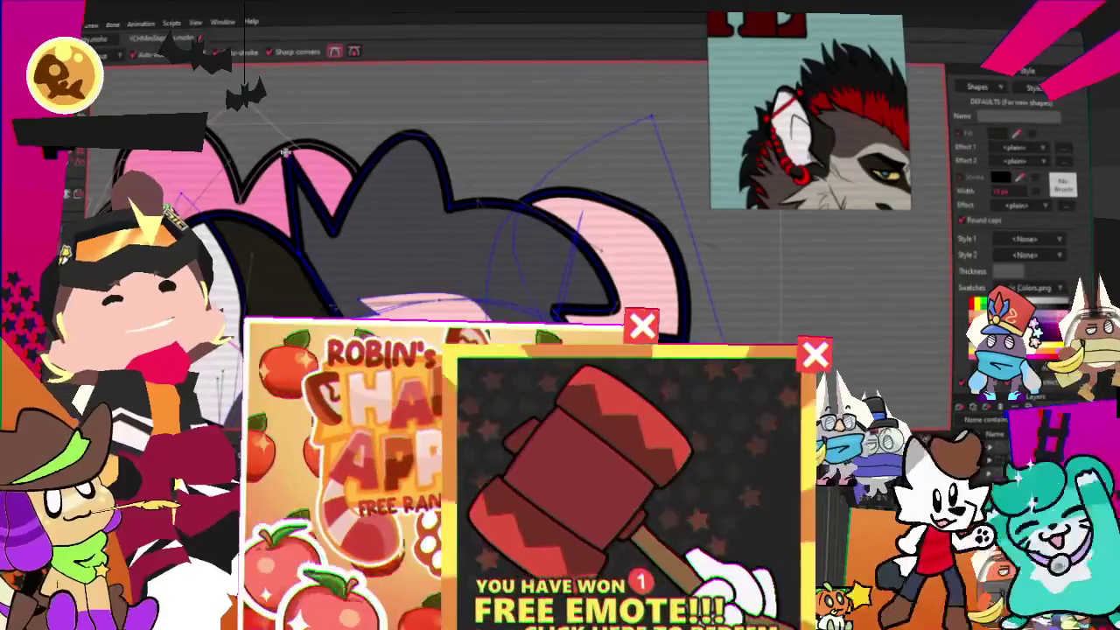
pyautogui.press('c')
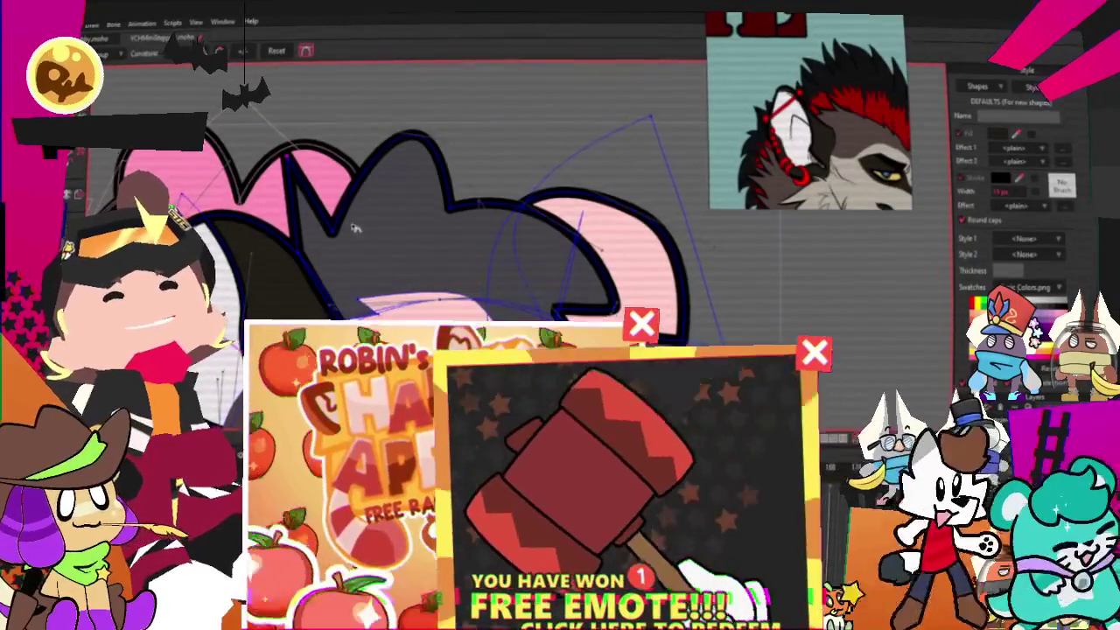
pyautogui.moveTo(320, 233); pyautogui.dragTo(356, 203)
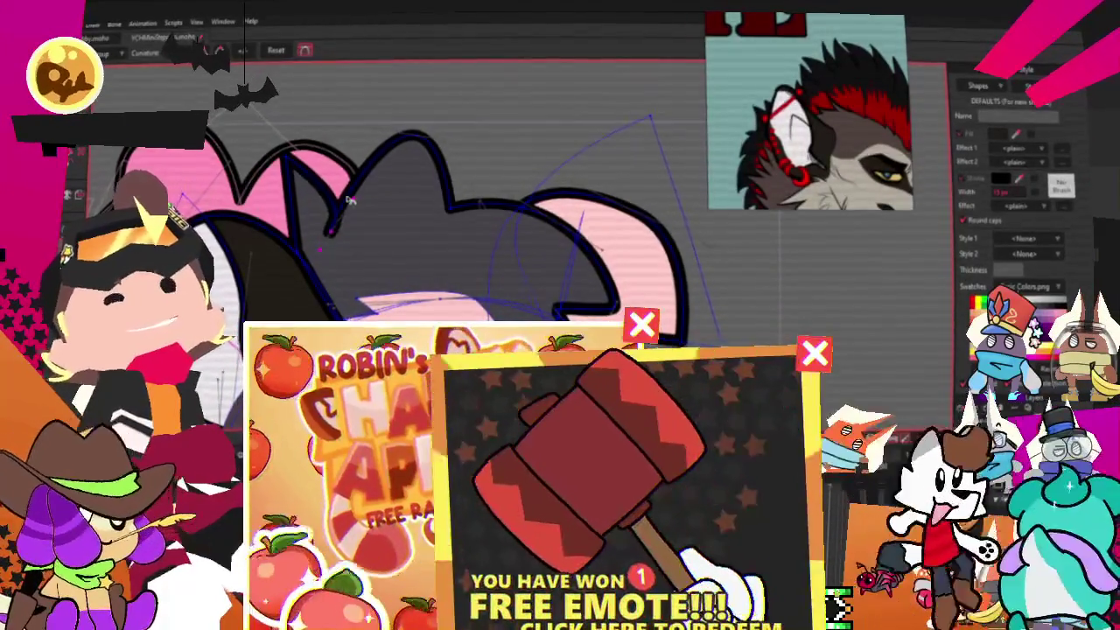
# Shift the V point left and pull nearby outline points up-left into a spiky tuft.
pyautogui.press('t')
pyautogui.scroll(2, 367, 210)
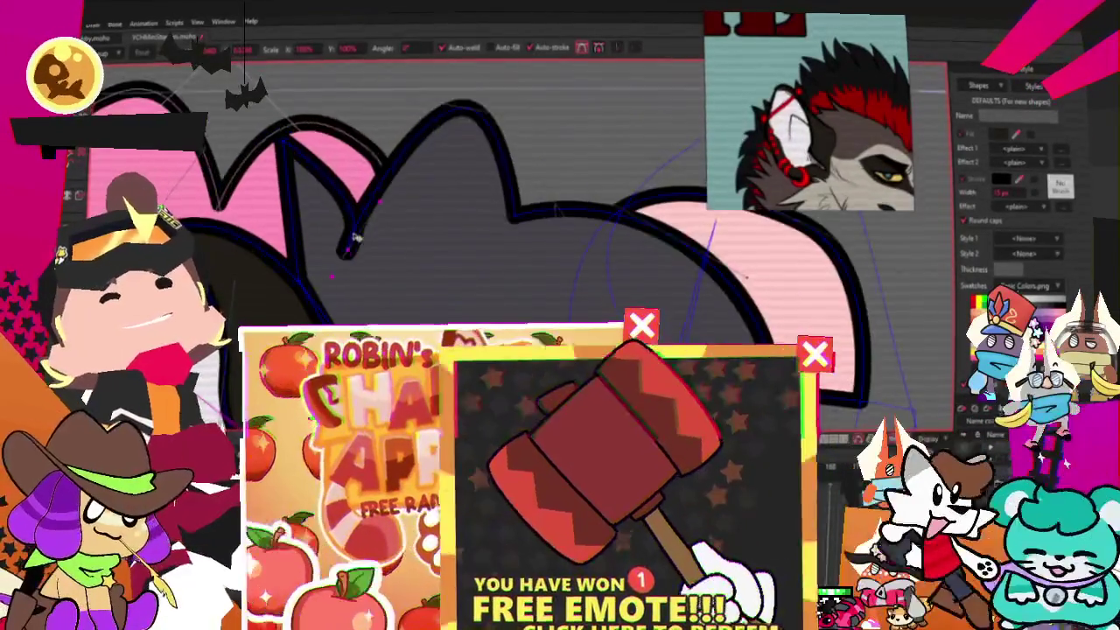
pyautogui.moveTo(387, 213); pyautogui.dragTo(365, 212)
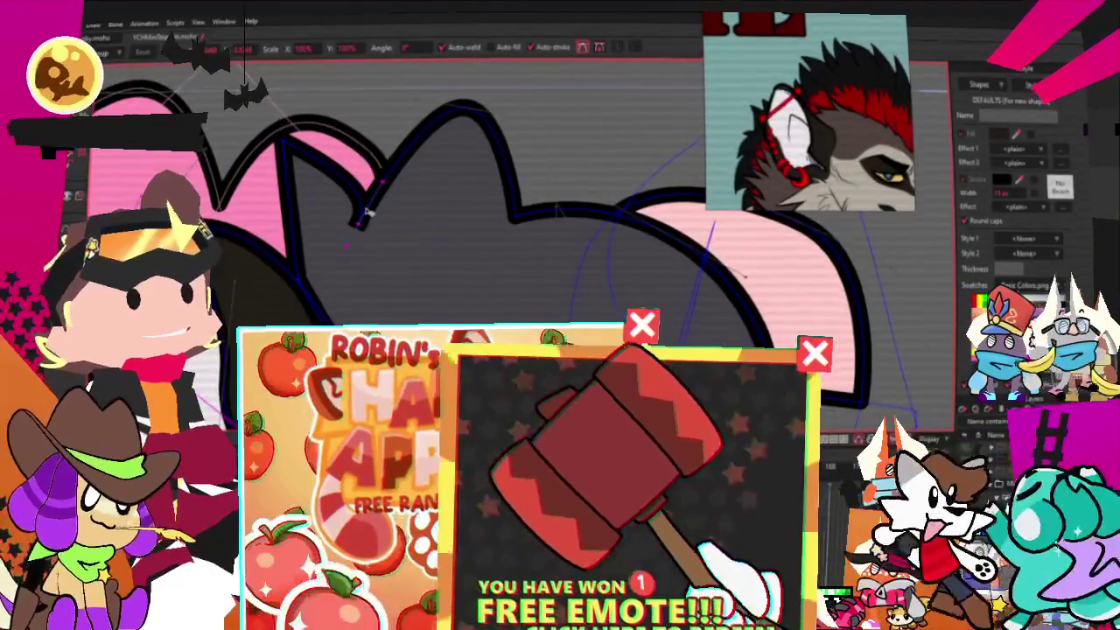
pyautogui.scroll(-2, 446, 213)
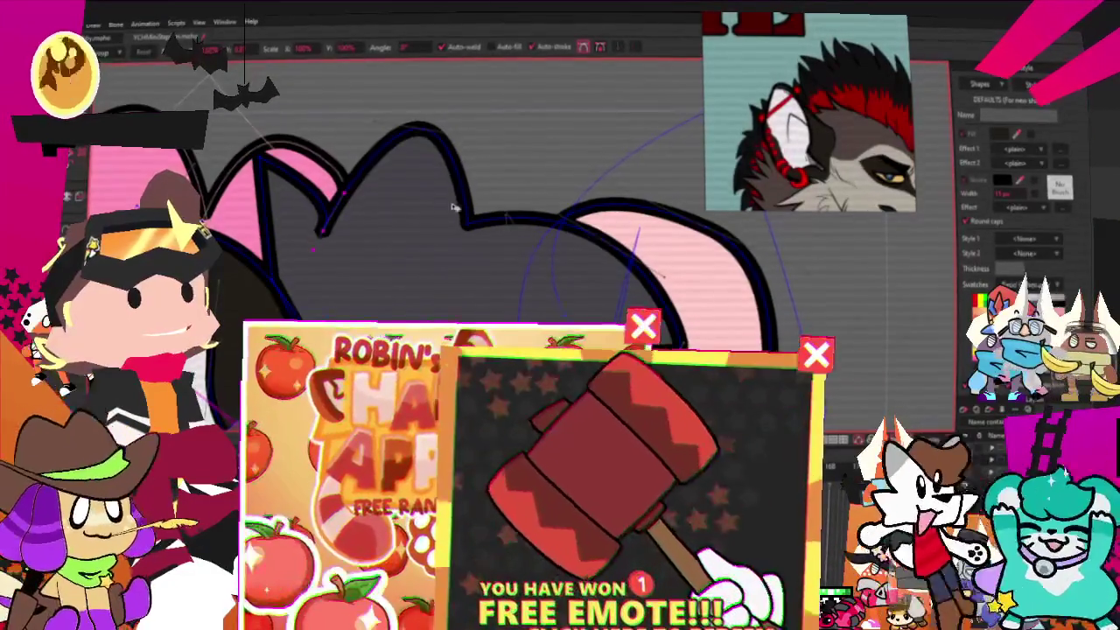
pyautogui.moveTo(448, 212); pyautogui.dragTo(523, 140)
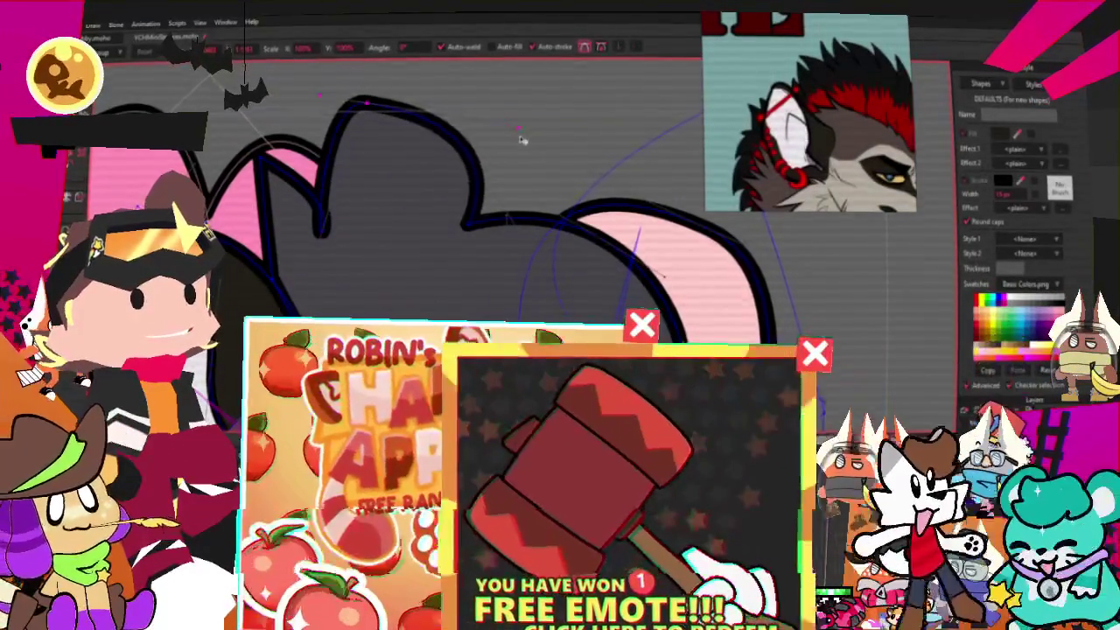
pyautogui.scroll(-2, 466, 234)
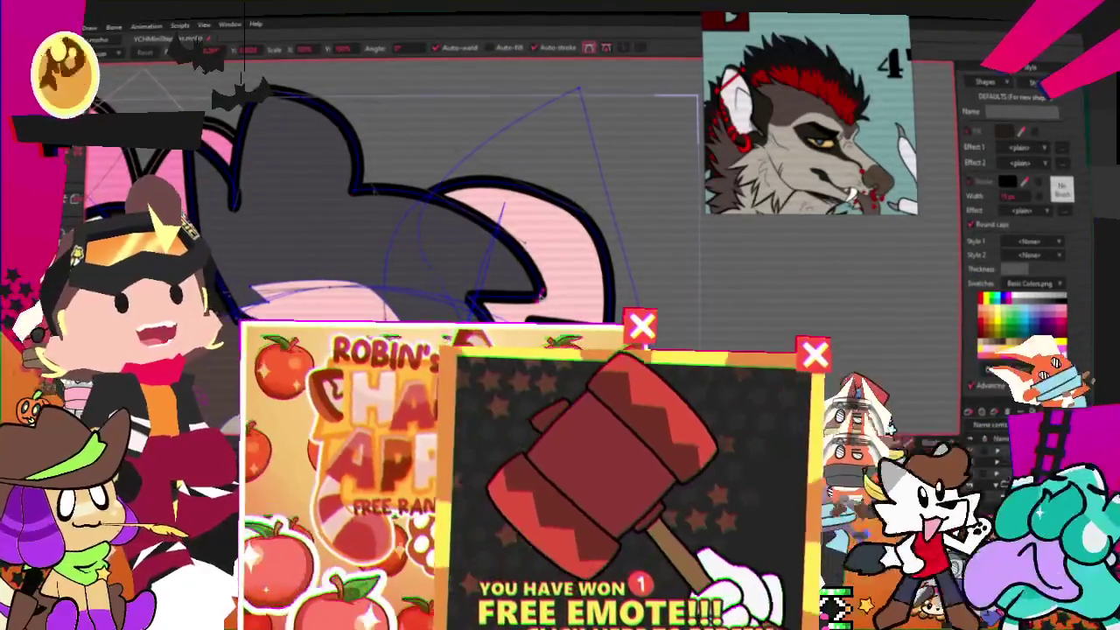
pyautogui.moveTo(533, 210); pyautogui.dragTo(497, 158)
# Drag several ear outline points left, down and right into sharp zigzag spikes.
pyautogui.moveTo(477, 213); pyautogui.dragTo(378, 175)
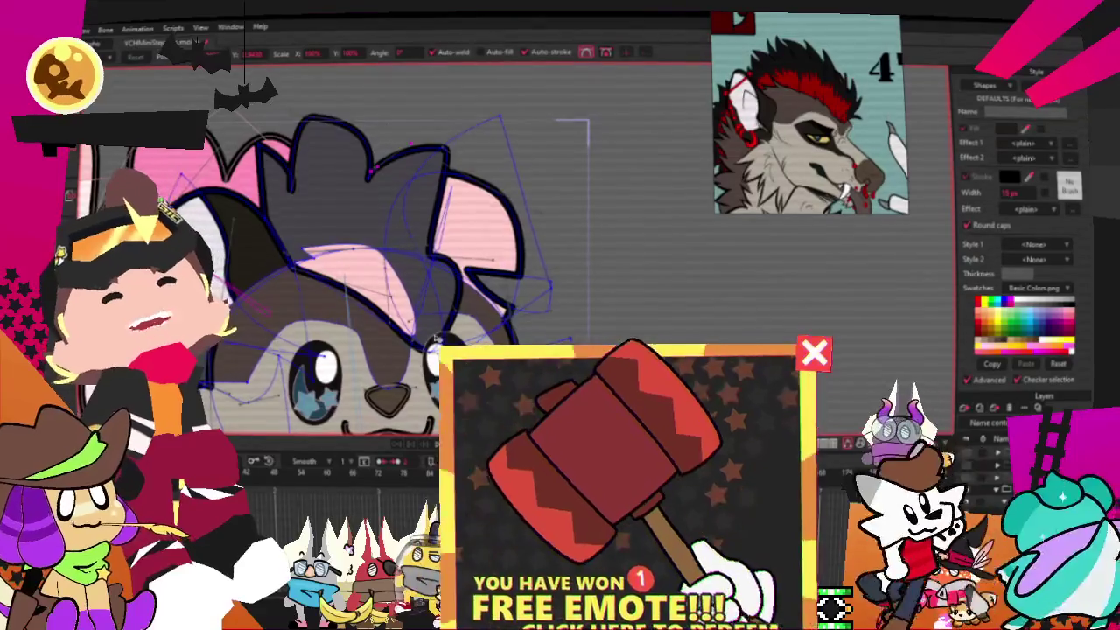
pyautogui.scroll(2, 435, 341)
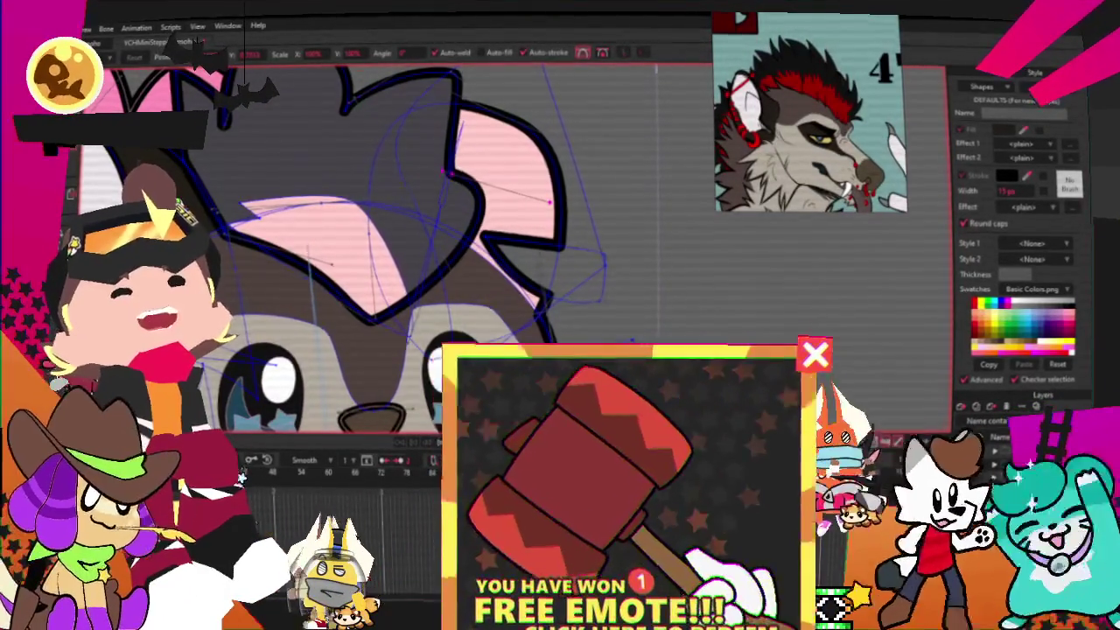
pyautogui.scroll(1, 452, 146)
pyautogui.moveTo(451, 147); pyautogui.dragTo(380, 207)
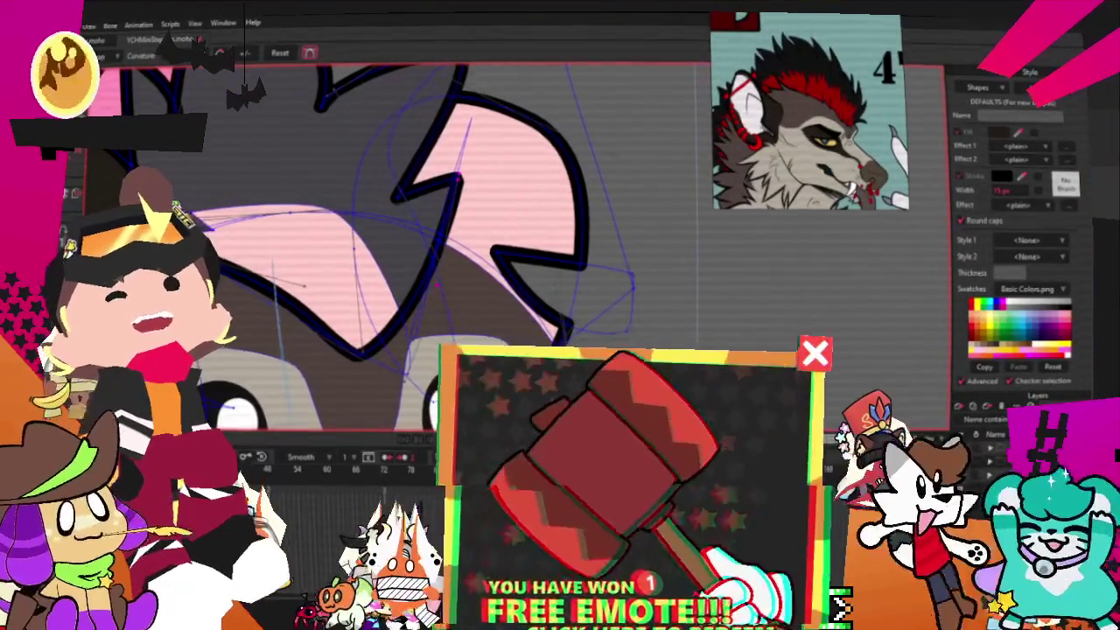
pyautogui.scroll(5, 437, 263)
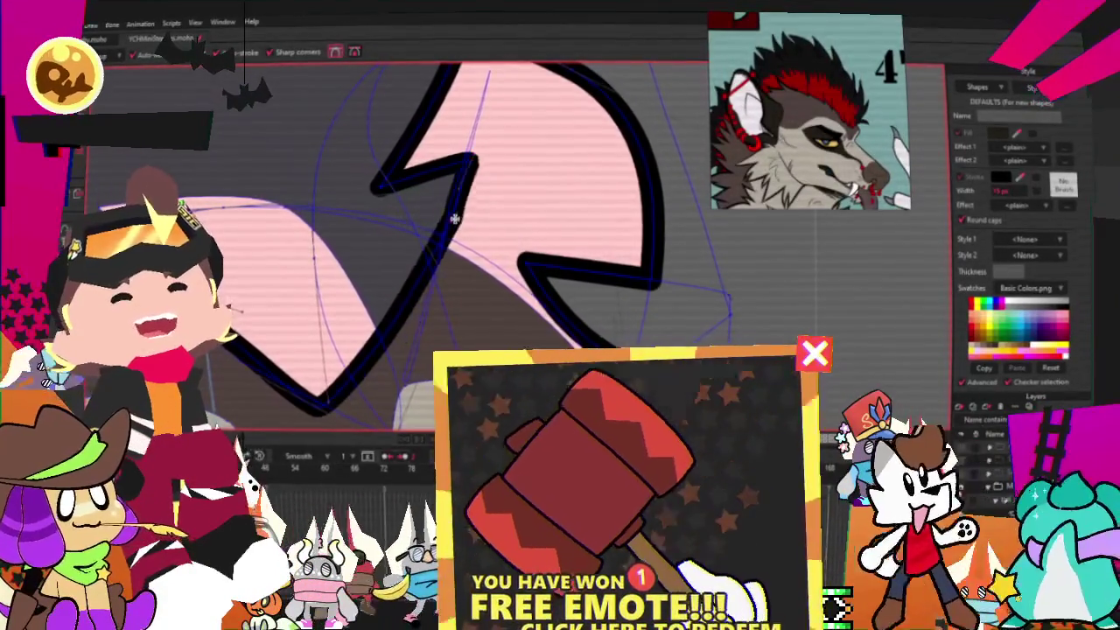
pyautogui.moveTo(439, 317); pyautogui.dragTo(472, 319)
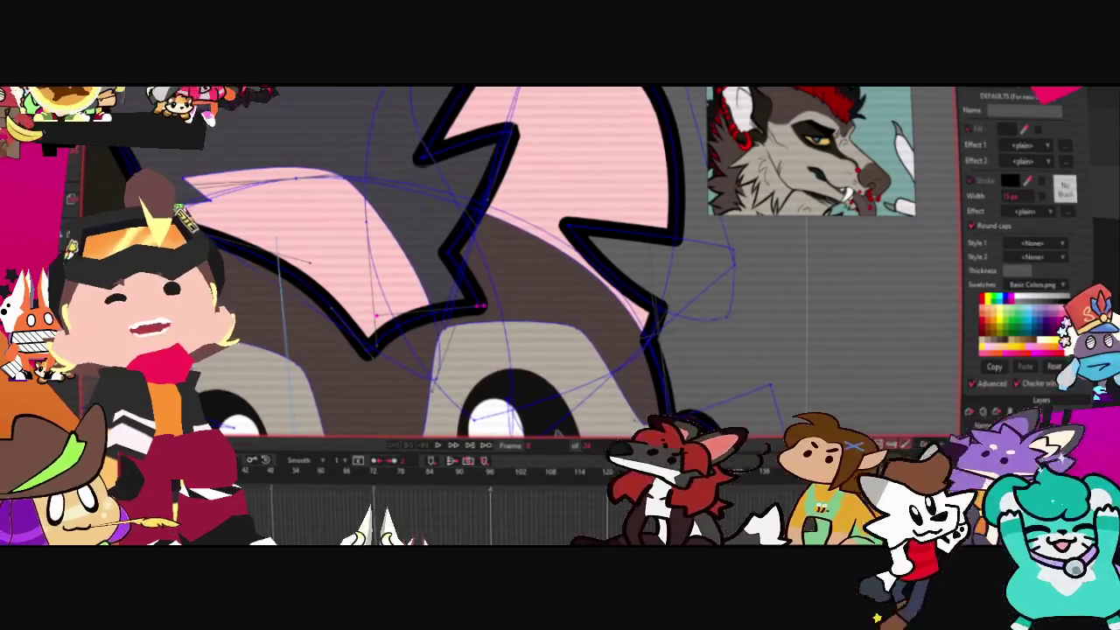
# Move the outline's lower zigzag vertices to form a spiky fur edge above the star eyes.
pyautogui.scroll(2, 472, 301)
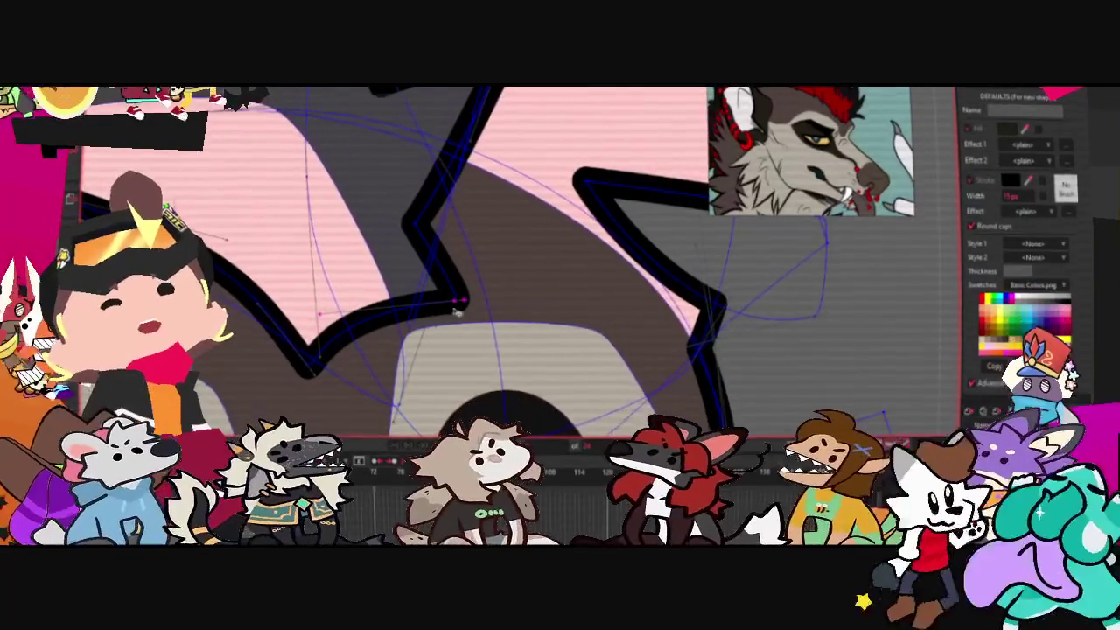
pyautogui.moveTo(457, 312); pyautogui.dragTo(304, 302)
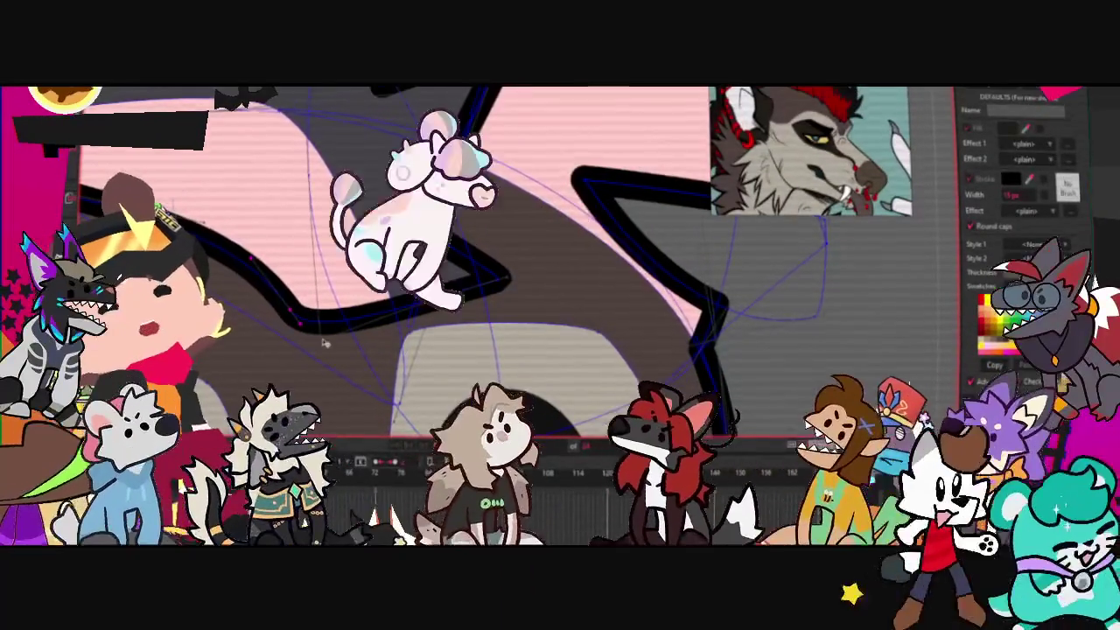
pyautogui.scroll(-5, 367, 219)
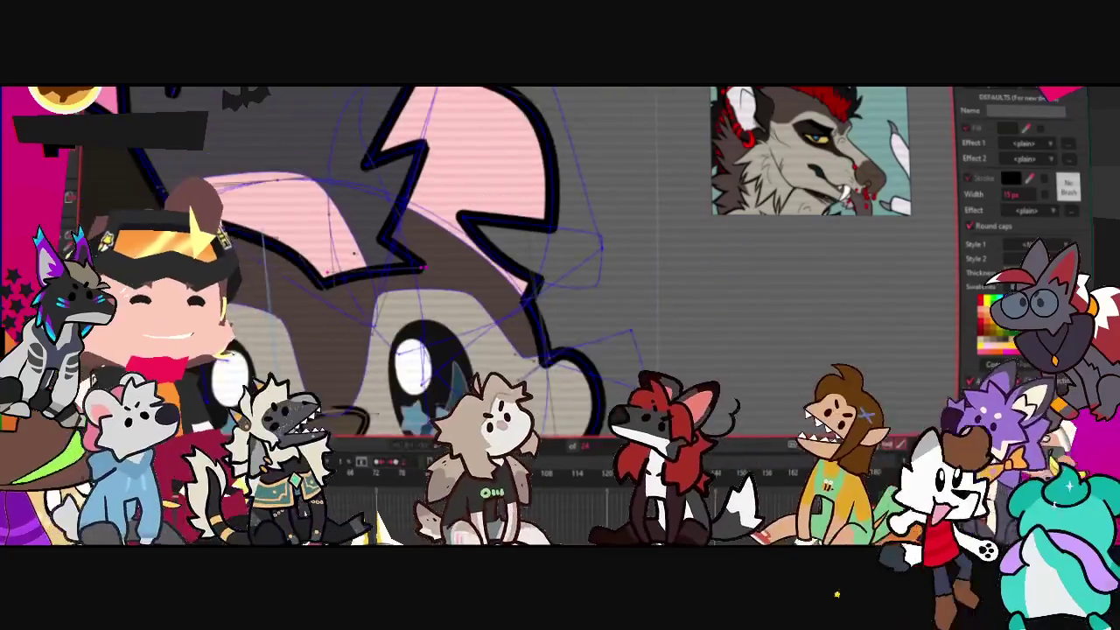
pyautogui.scroll(4, 367, 218)
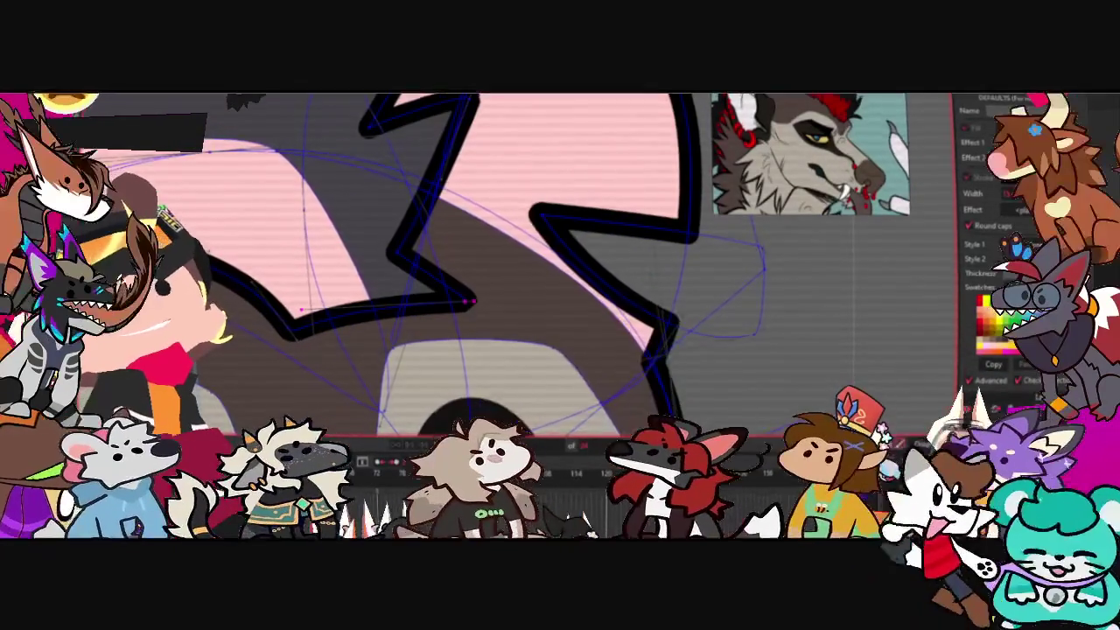
pyautogui.scroll(1, 350, 175)
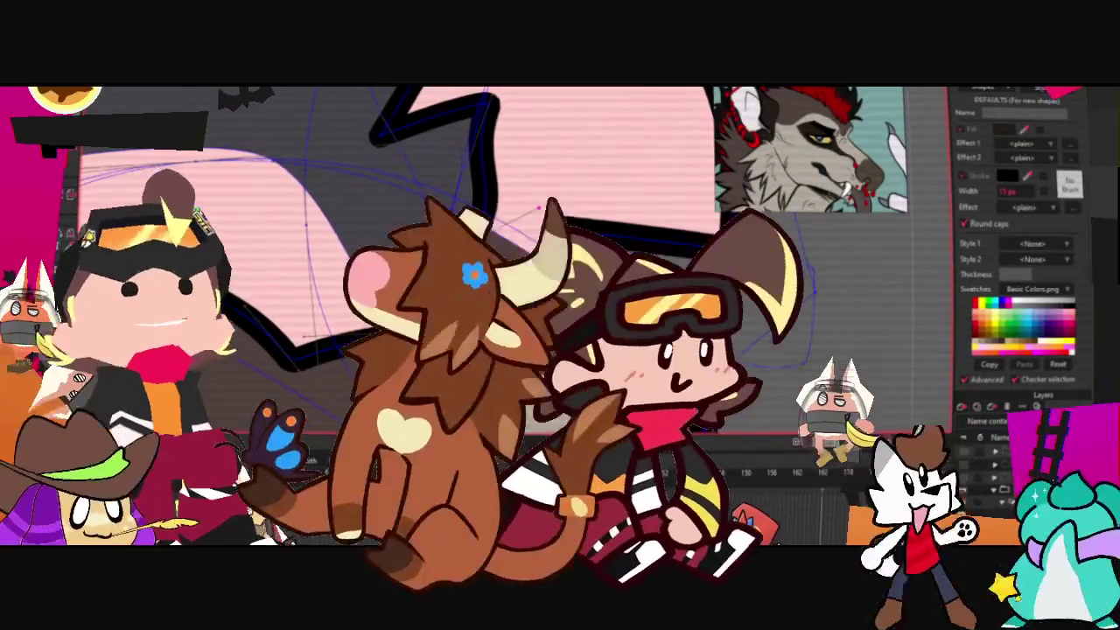
pyautogui.scroll(-1, 517, 229)
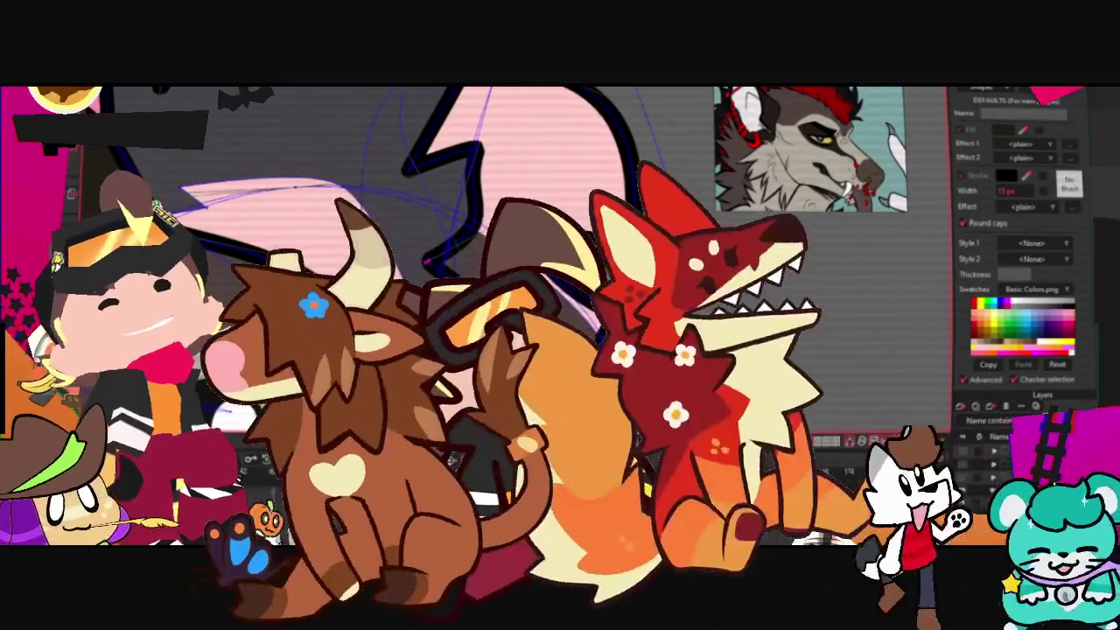
pyautogui.scroll(1, 393, 219)
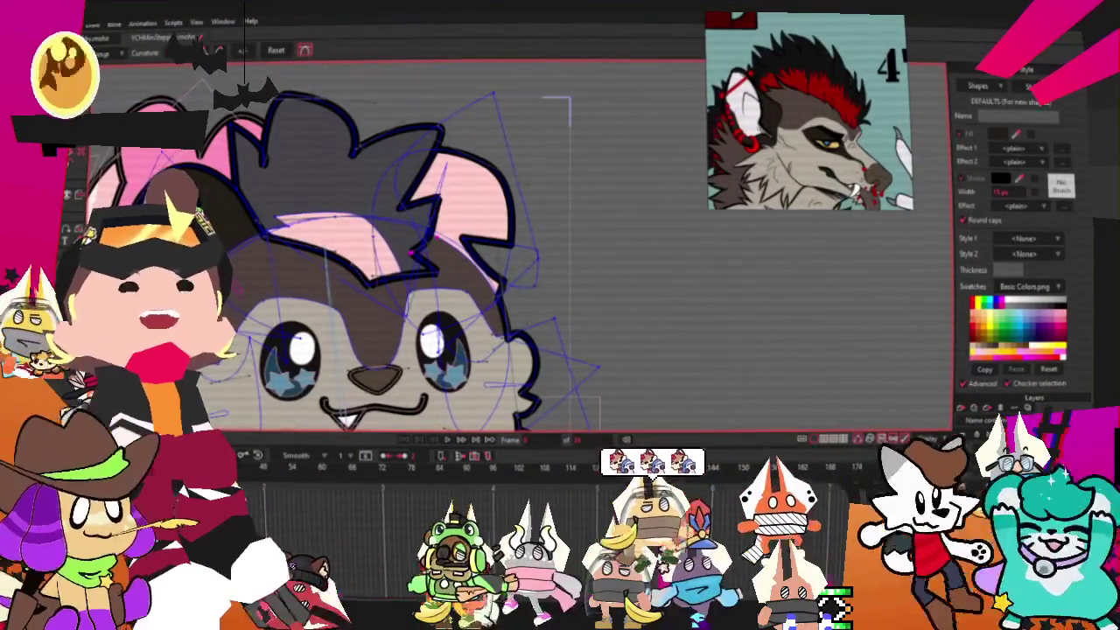
pyautogui.scroll(1, 338, 168)
pyautogui.scroll(1, 337, 168)
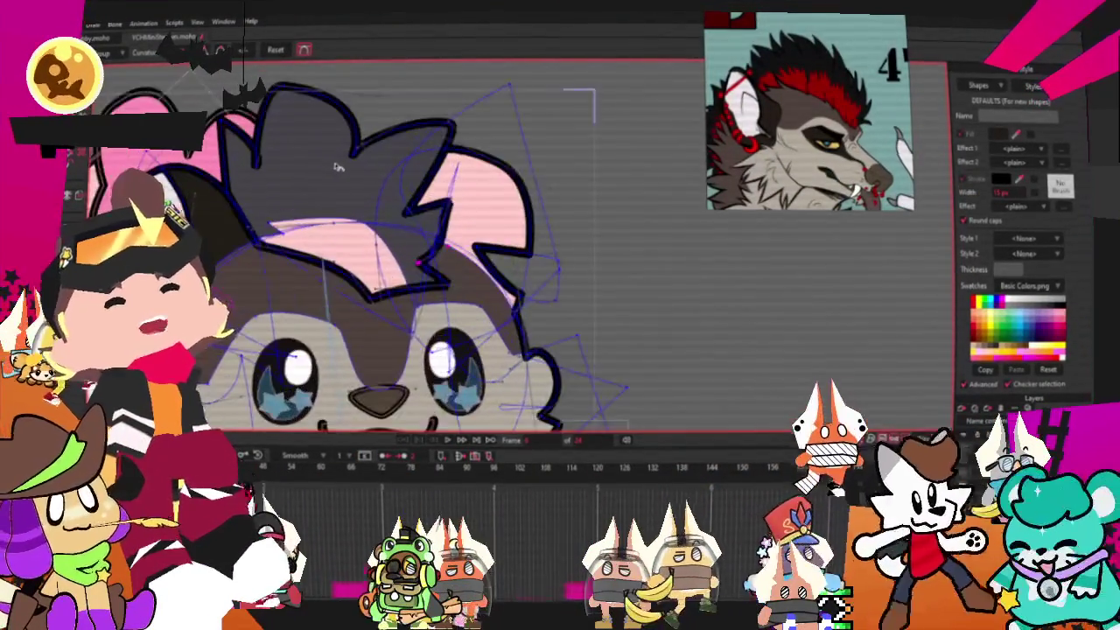
pyautogui.scroll(2, 338, 168)
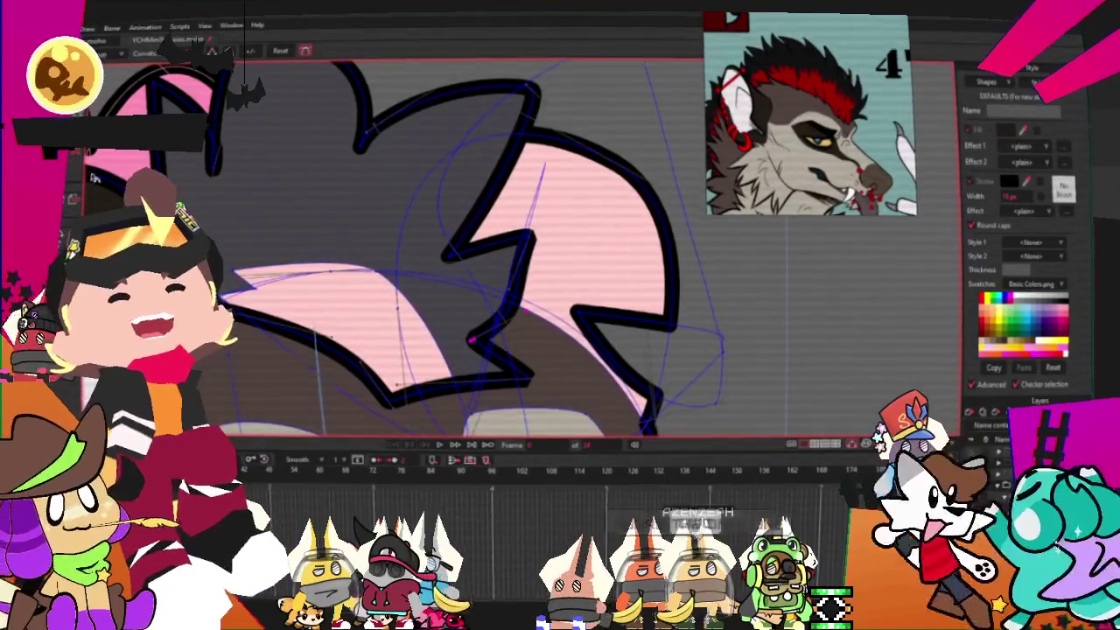
pyautogui.press('t')
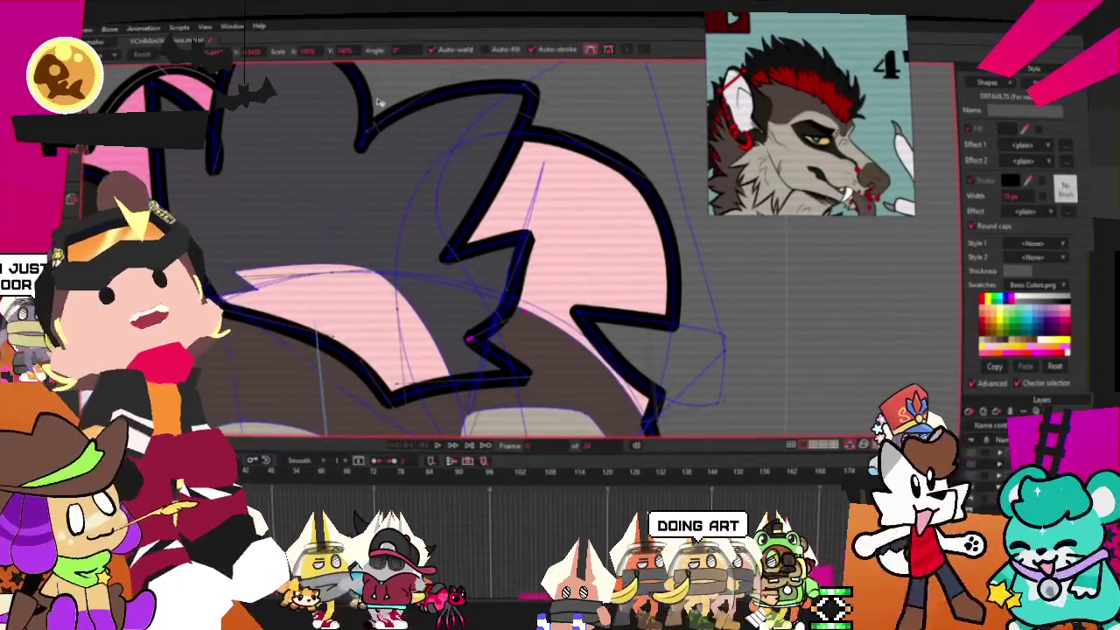
pyautogui.scroll(-1, 378, 103)
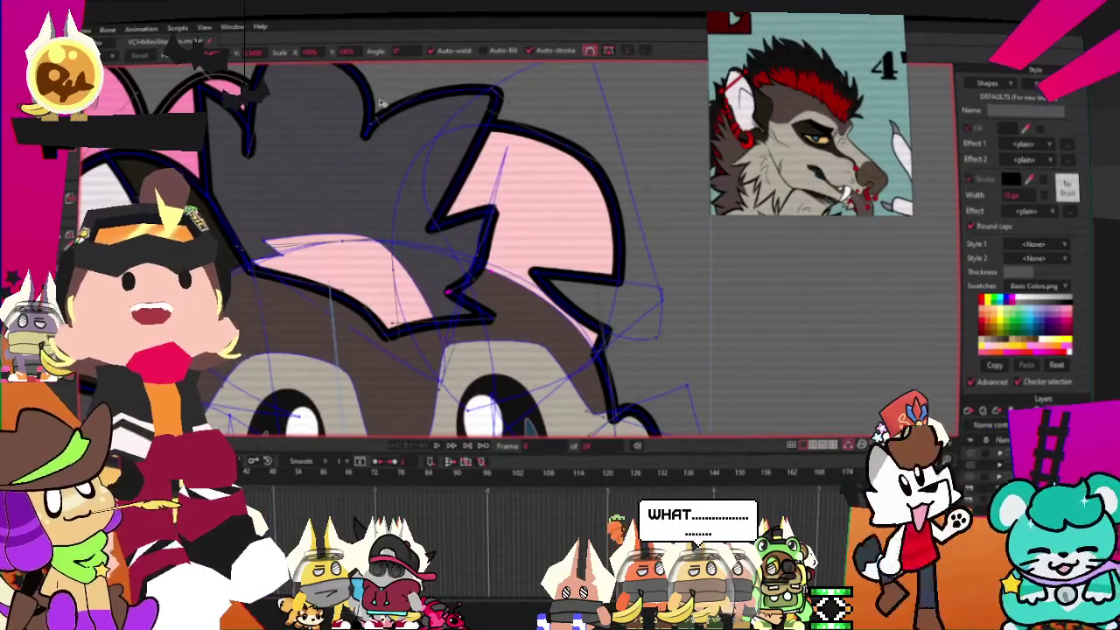
pyautogui.press('g')
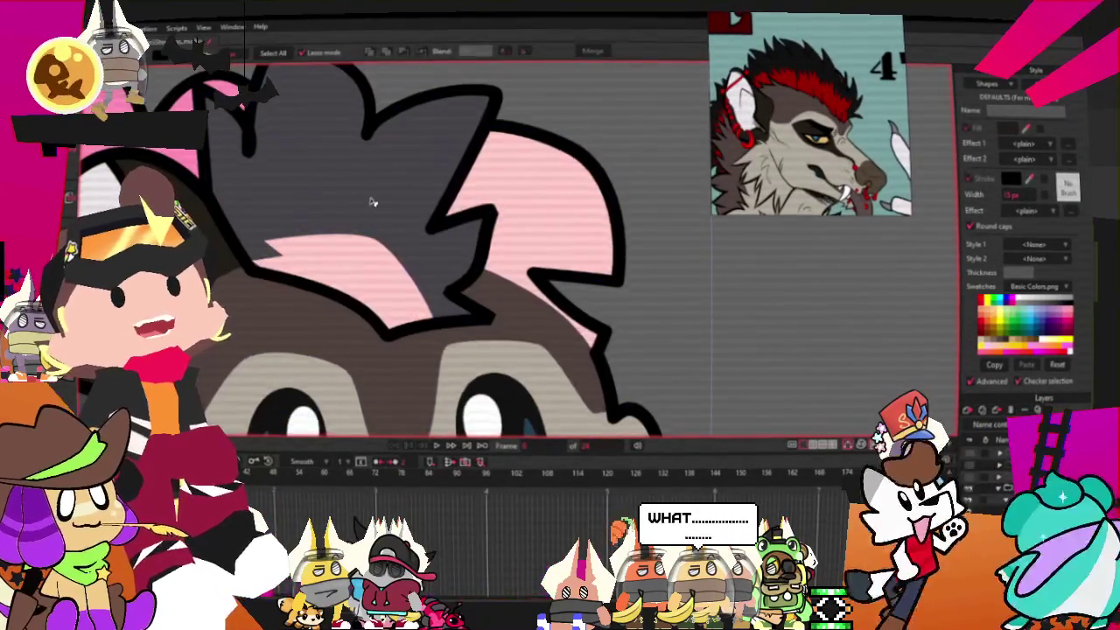
pyautogui.scroll(-3, 438, 420)
pyautogui.scroll(-3, 437, 420)
pyautogui.click(437, 447)
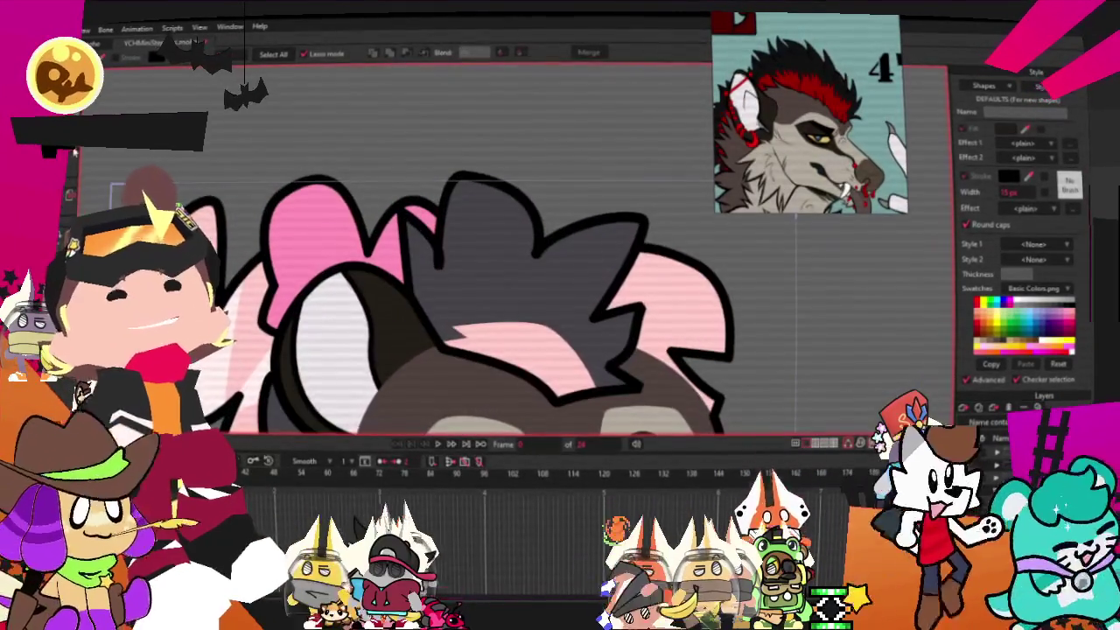
# Refill the pink mohawk stripe with red sampled from the reference image.
pyautogui.click(603, 338)
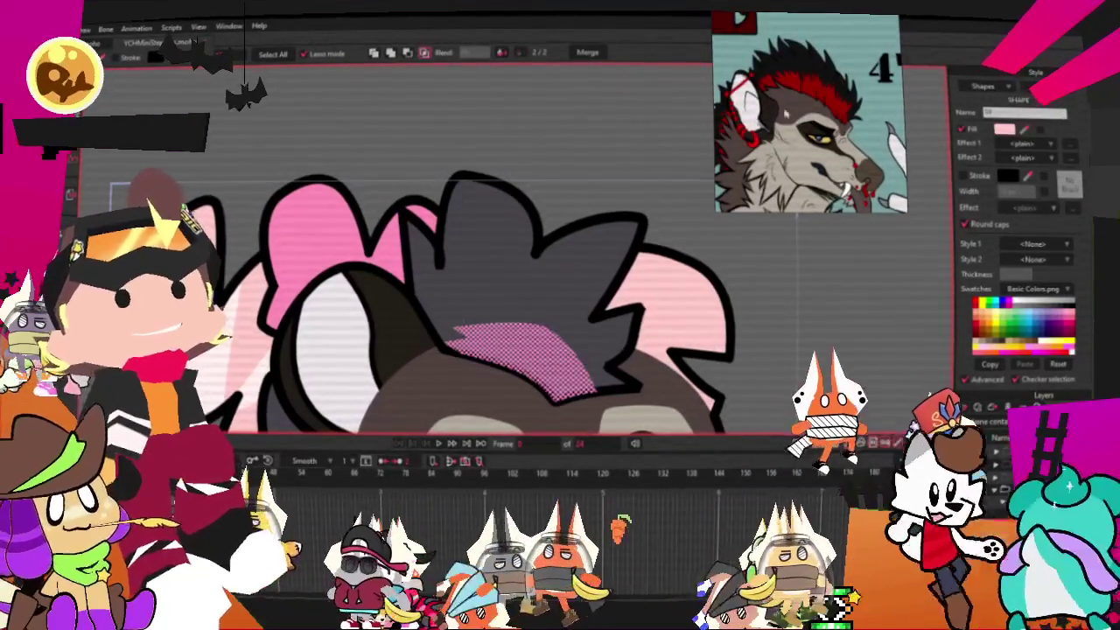
pyautogui.moveTo(1004, 129); pyautogui.dragTo(792, 115)
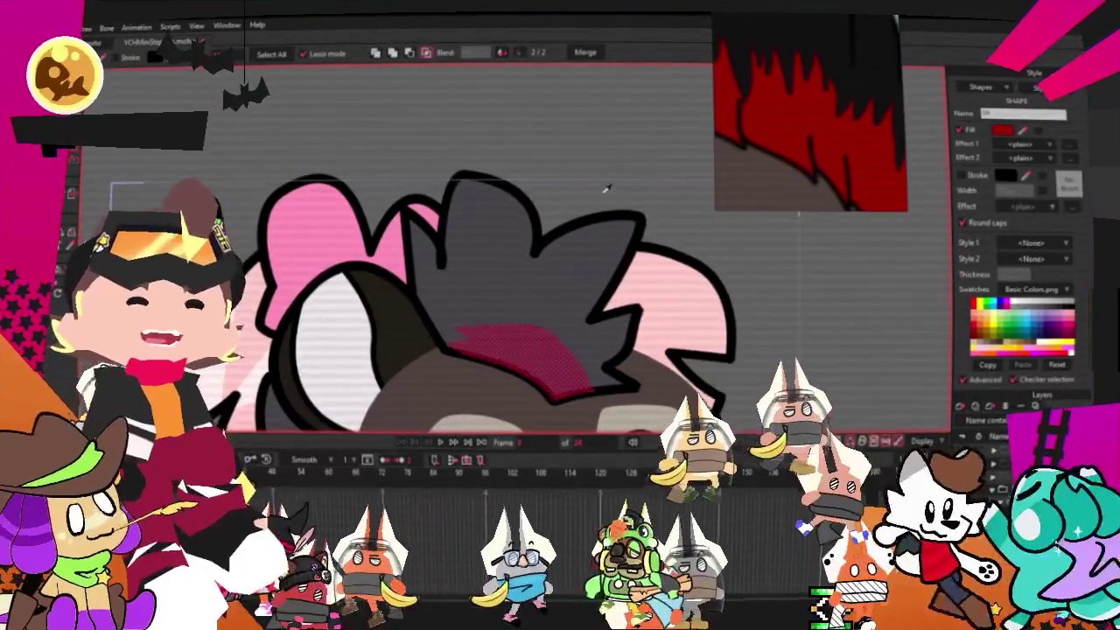
pyautogui.scroll(-3, 511, 119)
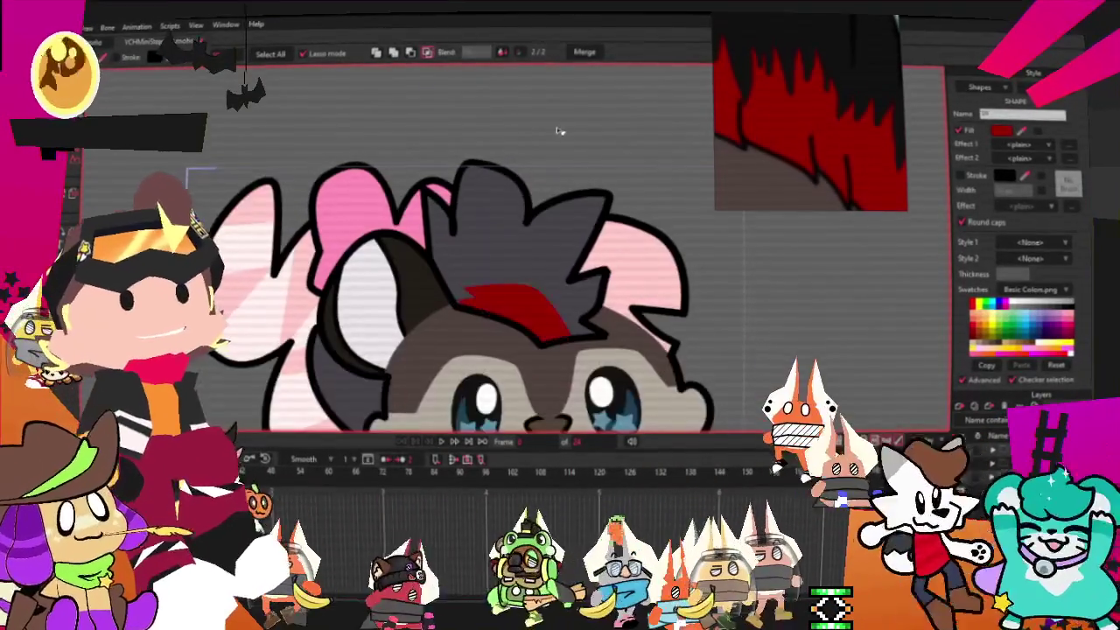
pyautogui.scroll(5, 555, 130)
# Pull the red hair marking's points up into tall jagged spikes with a notch between them.
pyautogui.press('a')
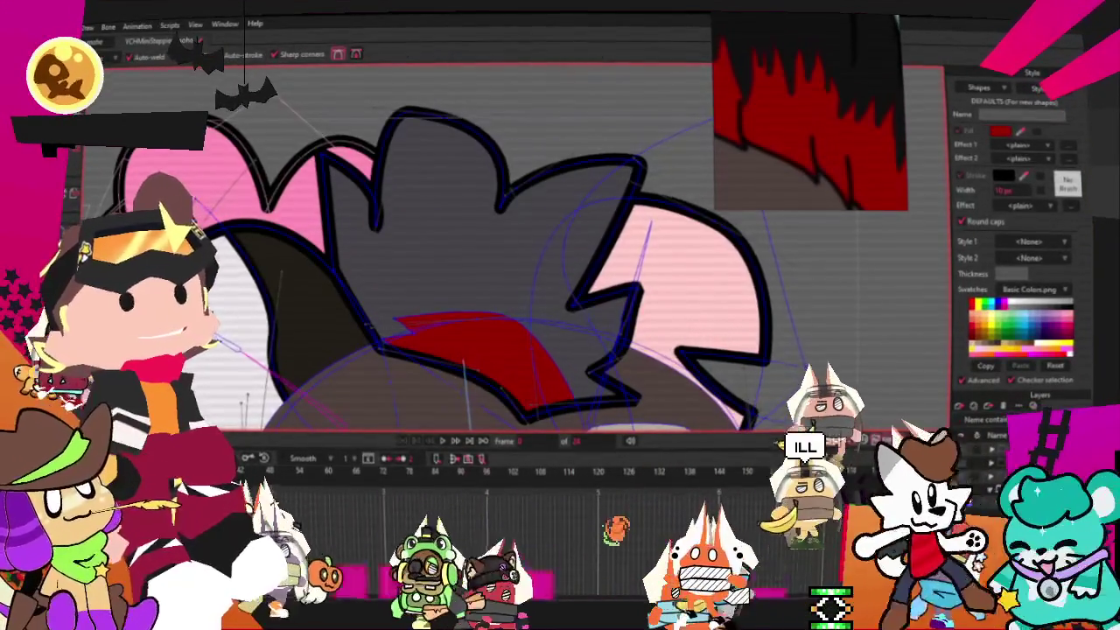
pyautogui.scroll(3, 406, 224)
pyautogui.scroll(-2, 406, 224)
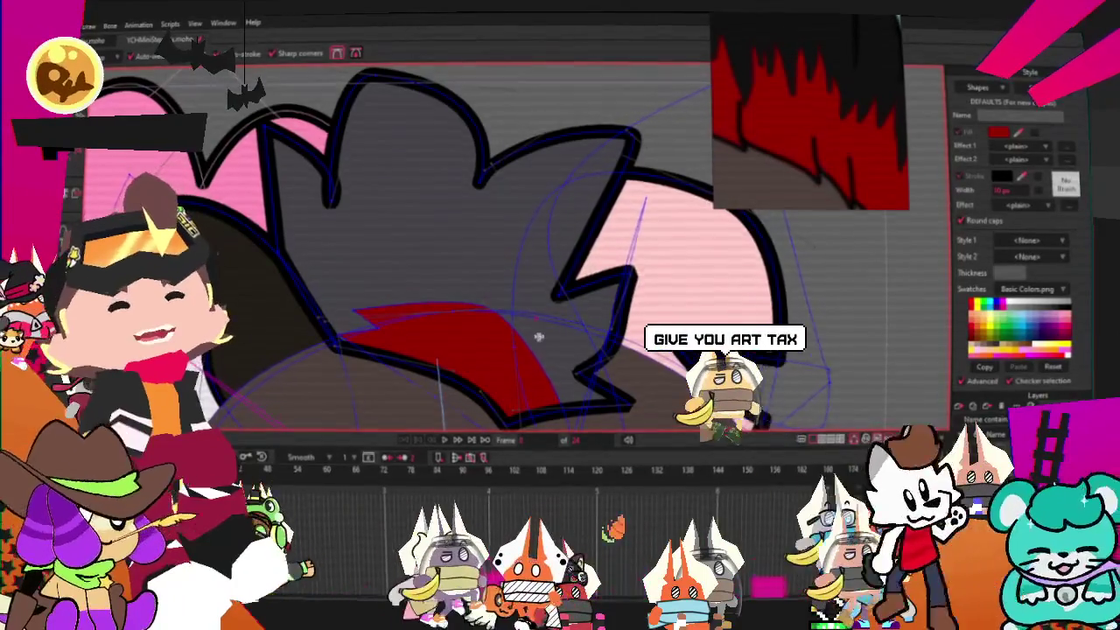
pyautogui.scroll(2, 531, 341)
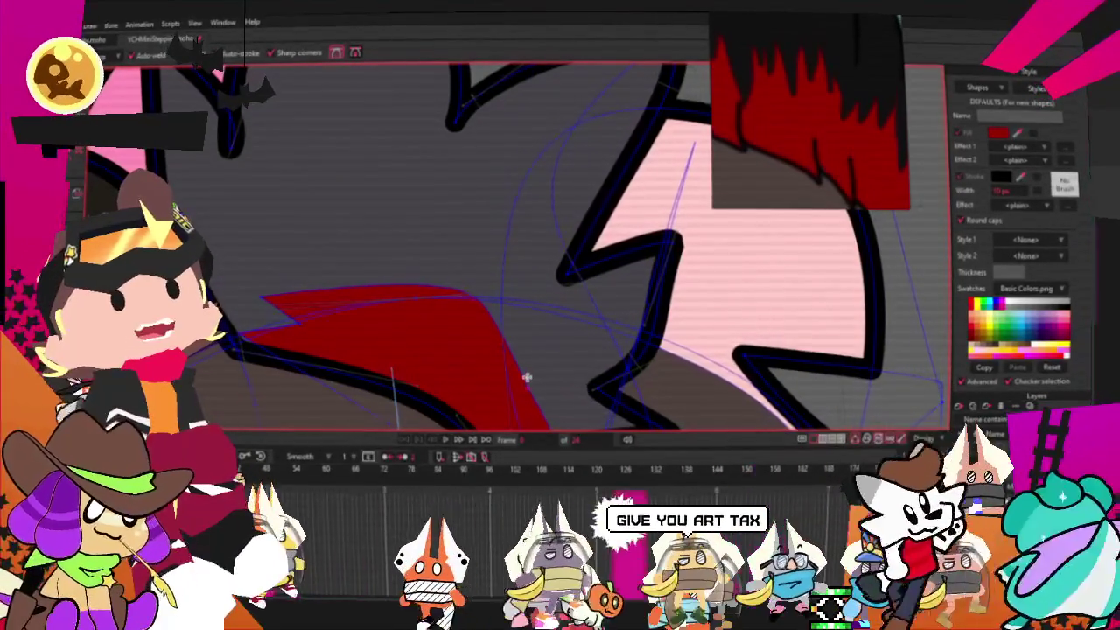
pyautogui.moveTo(527, 378); pyautogui.dragTo(602, 336)
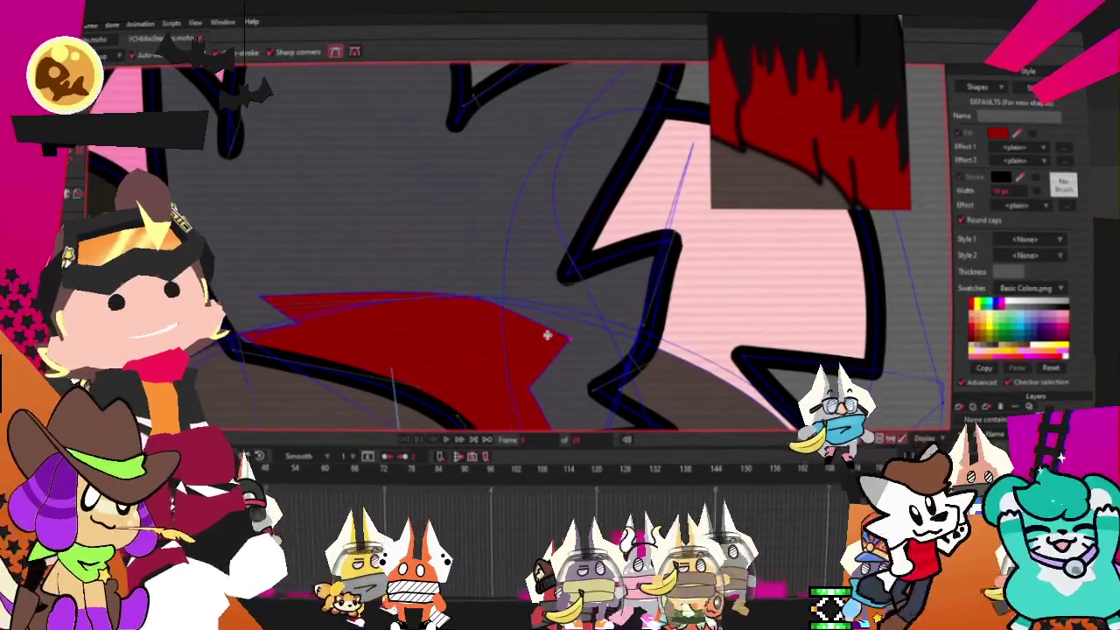
pyautogui.moveTo(506, 321); pyautogui.dragTo(484, 328)
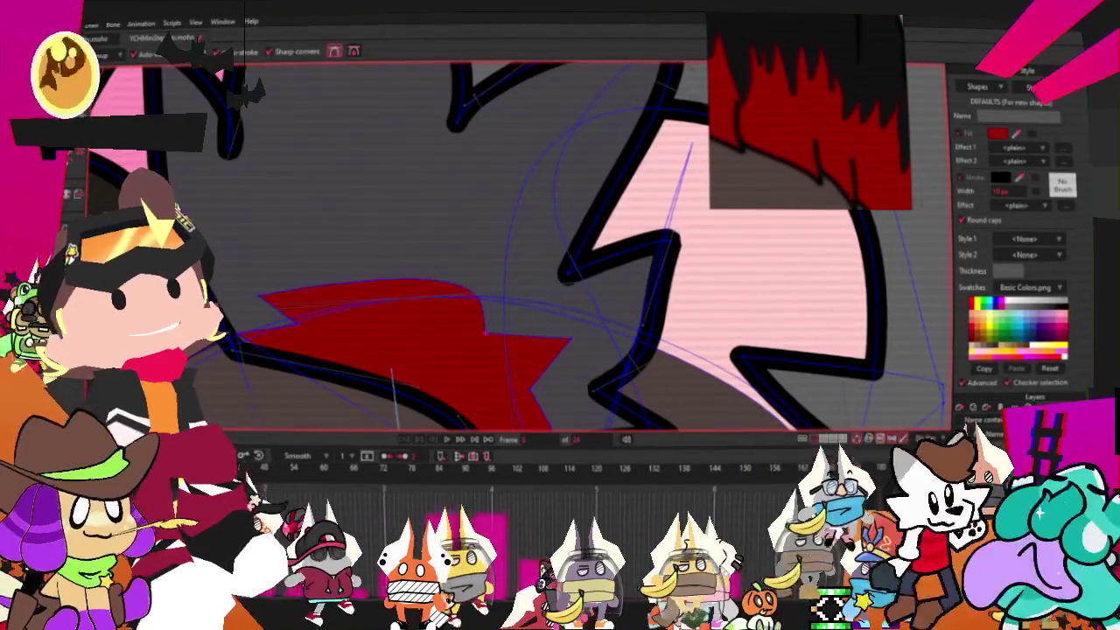
pyautogui.moveTo(358, 277); pyautogui.dragTo(300, 126)
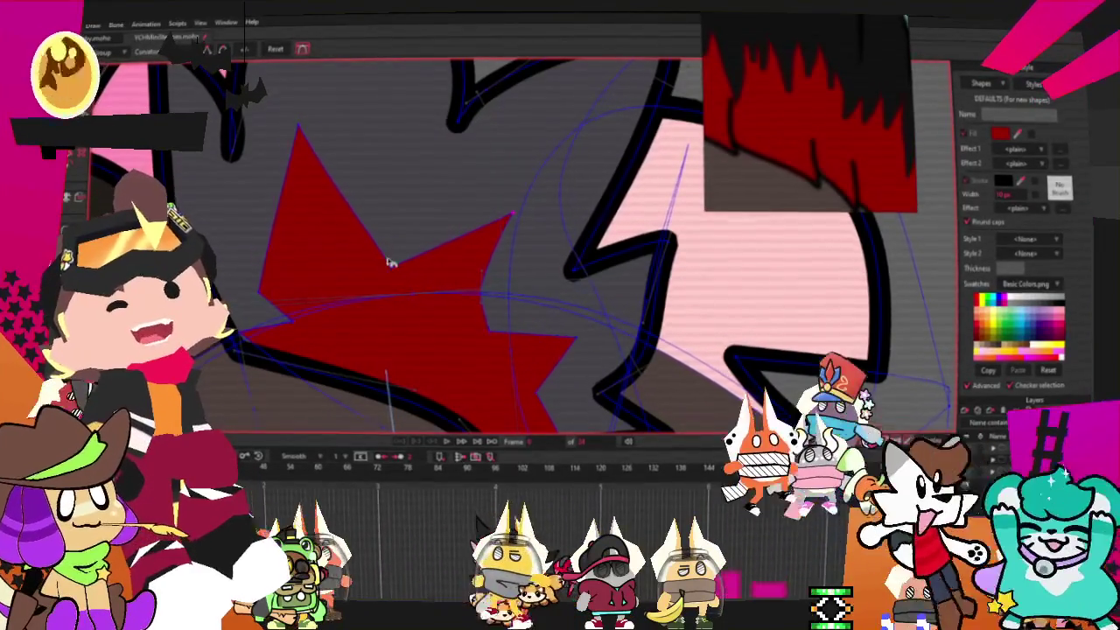
pyautogui.moveTo(405, 275); pyautogui.dragTo(405, 238)
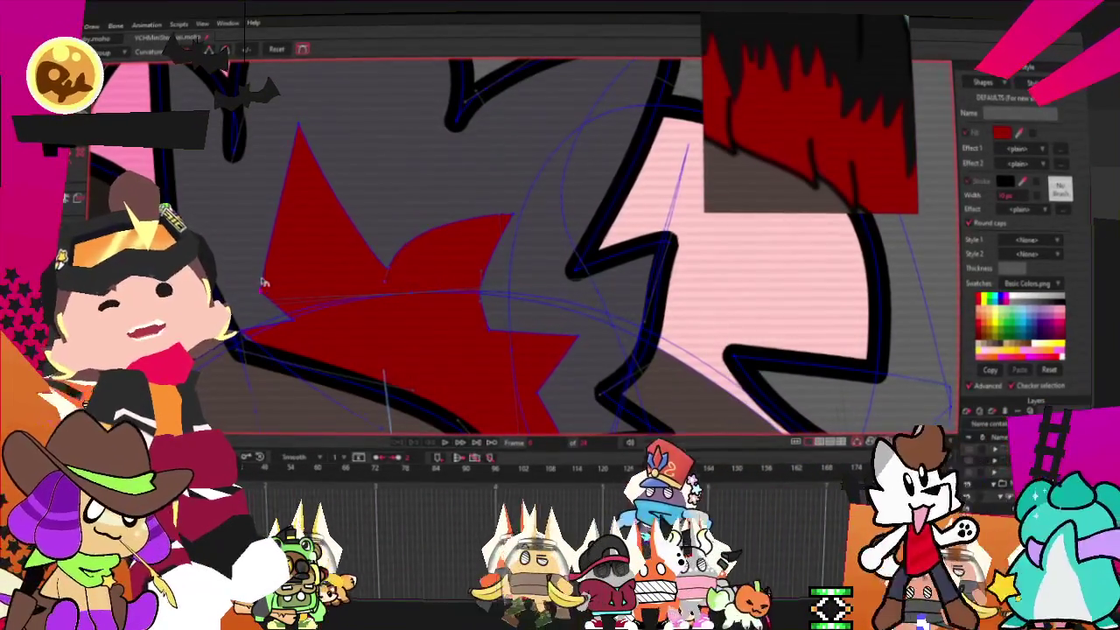
pyautogui.moveTo(260, 229); pyautogui.dragTo(302, 203)
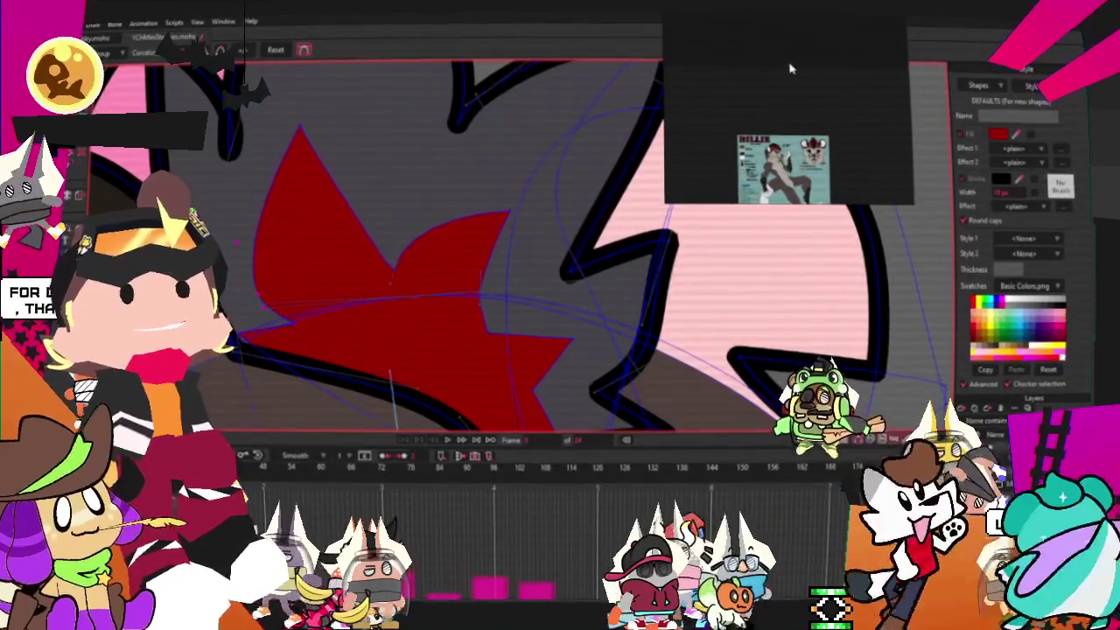
# Change the hair shape's fill from dark gray to solid black.
pyautogui.scroll(-2, 563, 106)
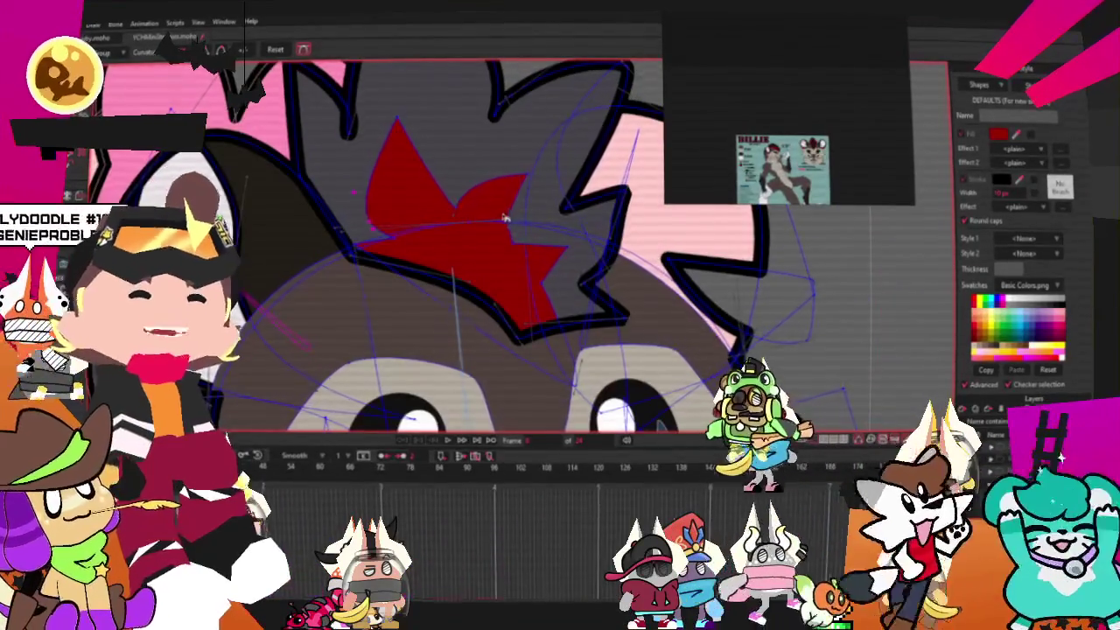
pyautogui.scroll(-3, 505, 217)
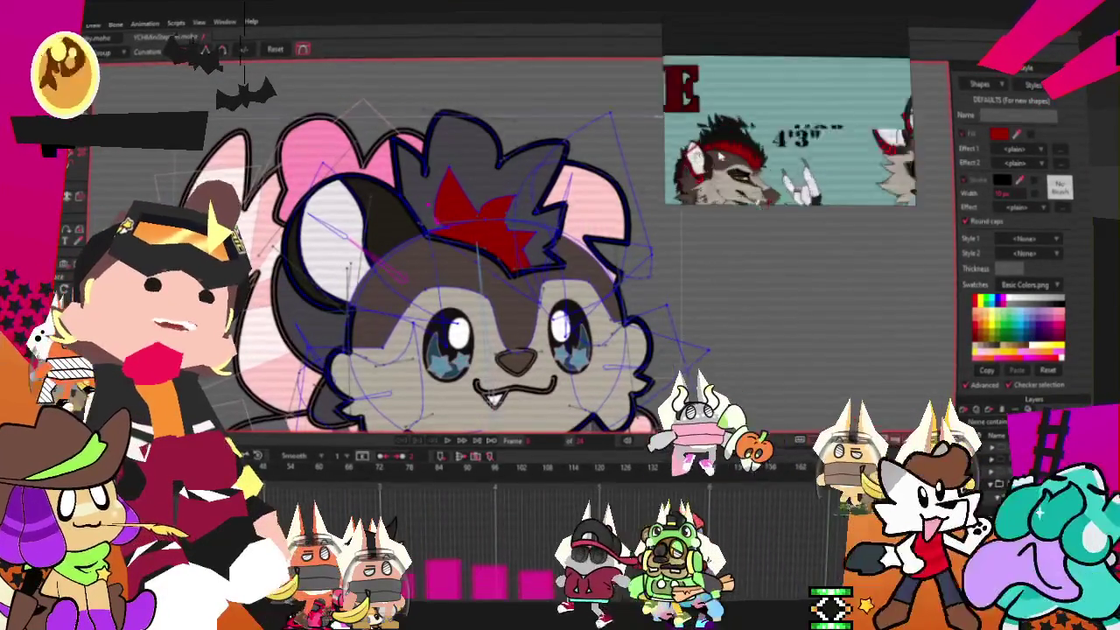
pyautogui.scroll(3, 414, 182)
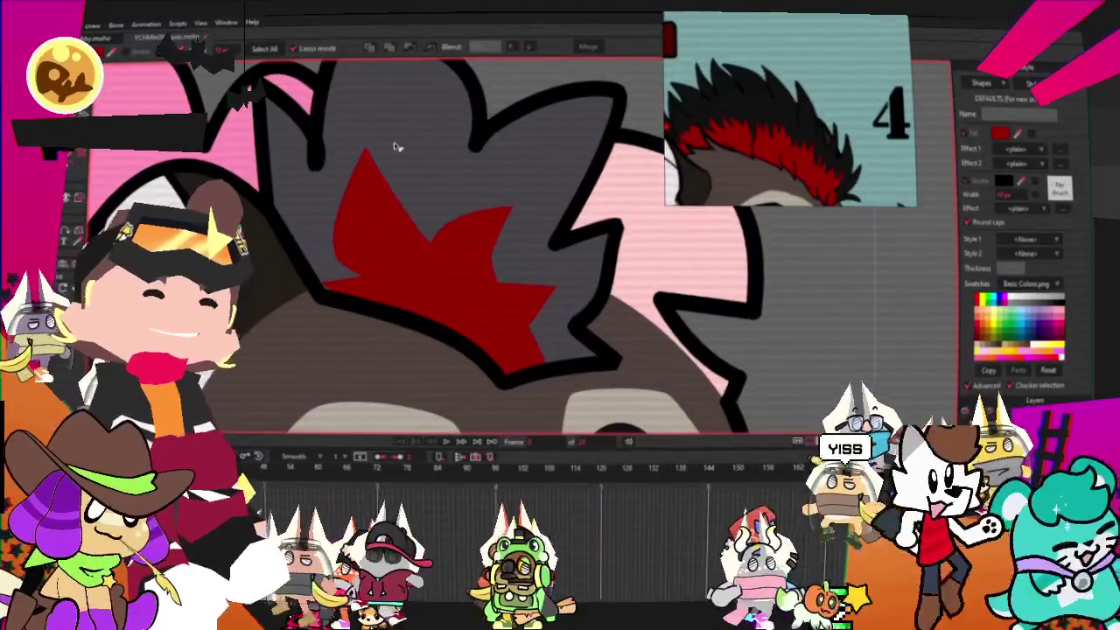
pyautogui.press('g')
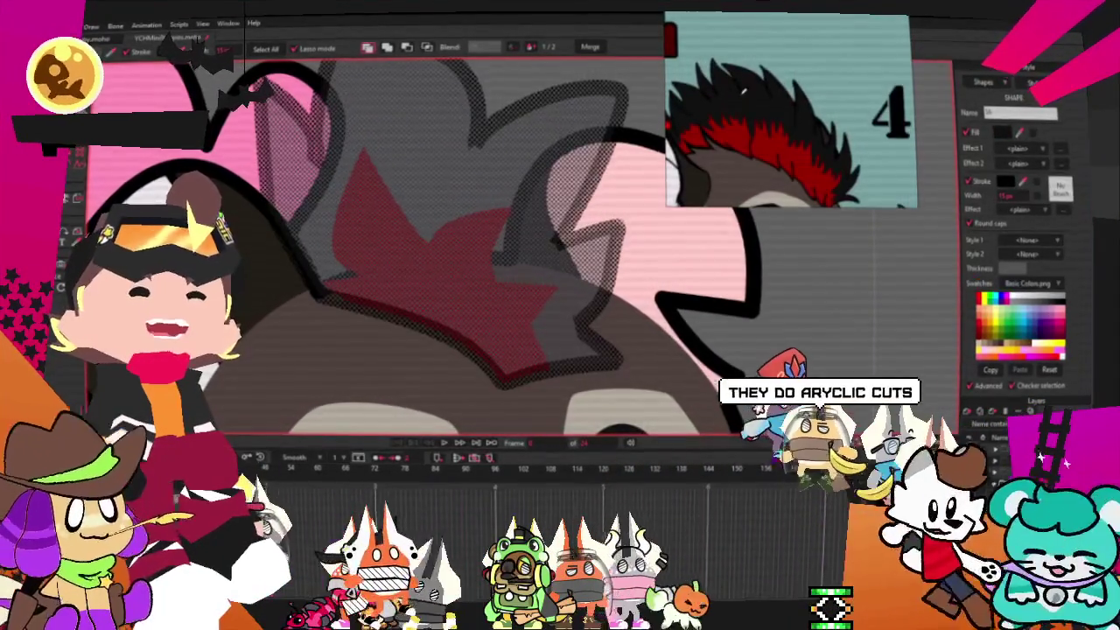
pyautogui.click(824, 280)
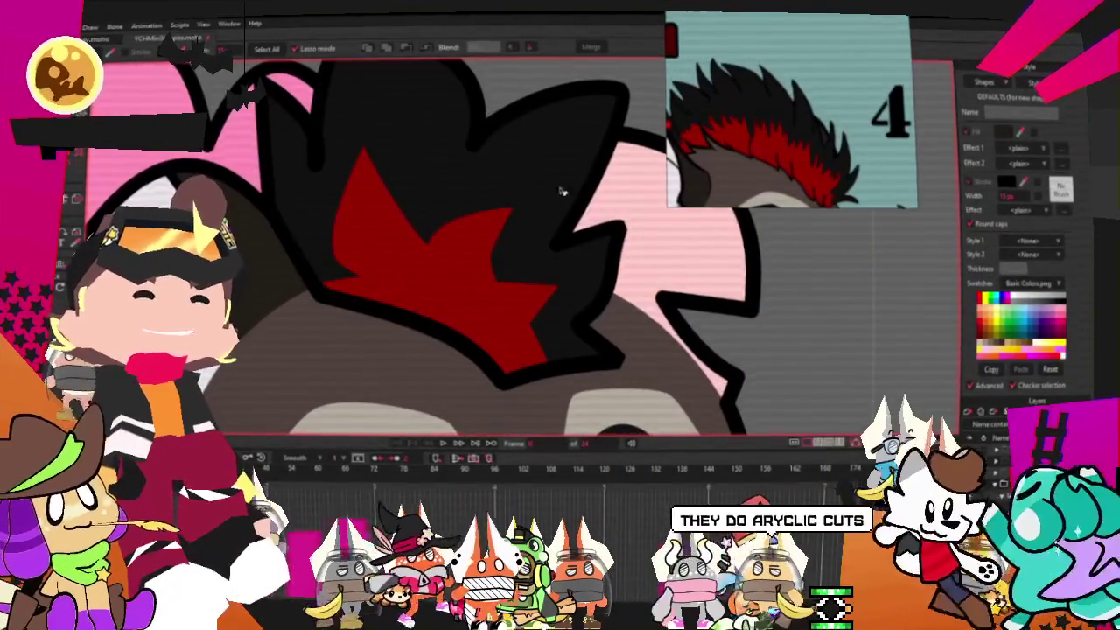
pyautogui.scroll(-5, 824, 280)
pyautogui.scroll(-2, 821, 86)
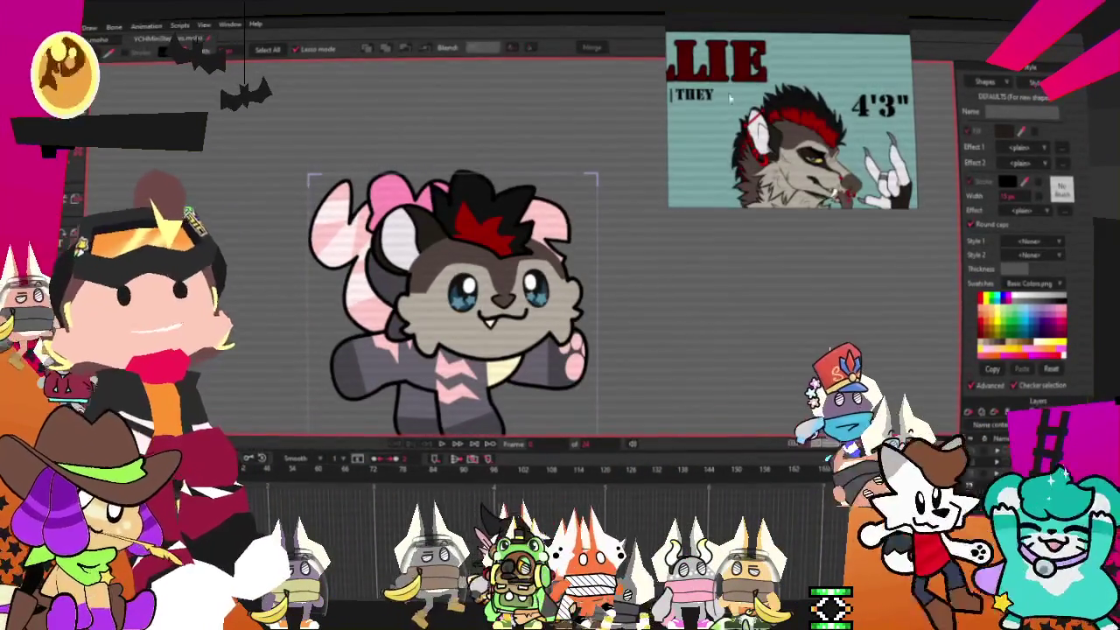
pyautogui.scroll(3, 741, 90)
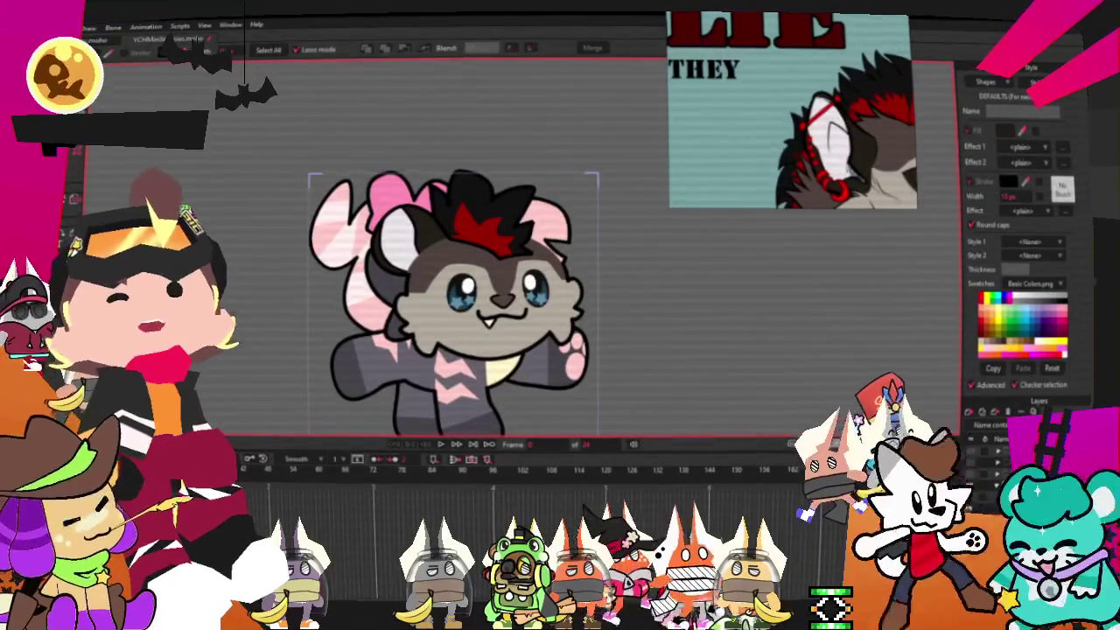
pyautogui.press('t')
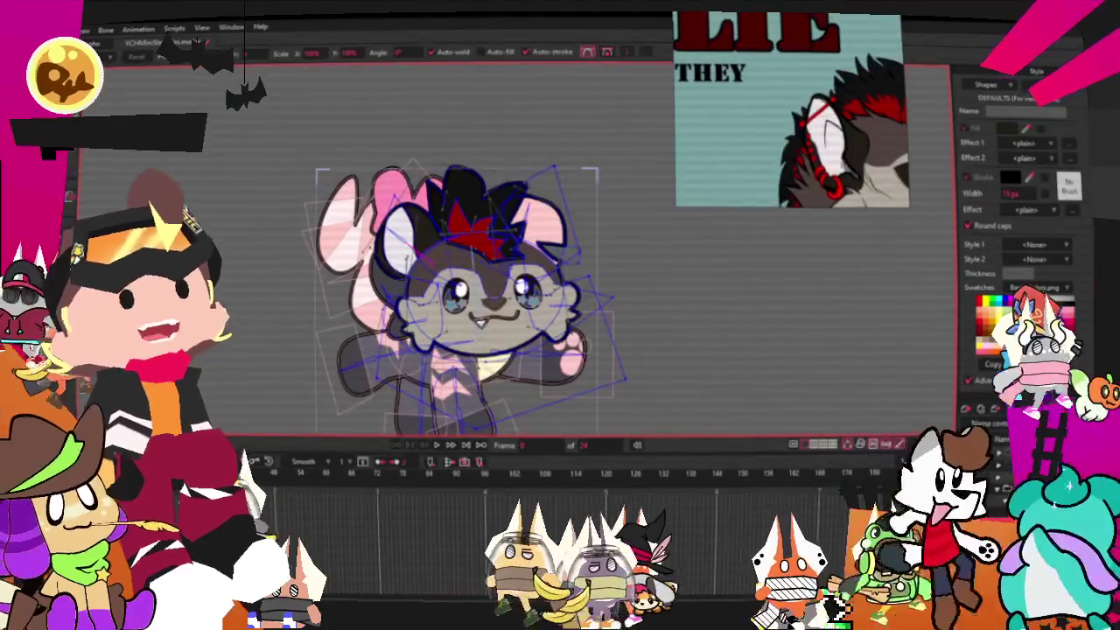
# Delete the ear outline's notch points so the ear becomes a smooth curve.
pyautogui.scroll(3, 490, 263)
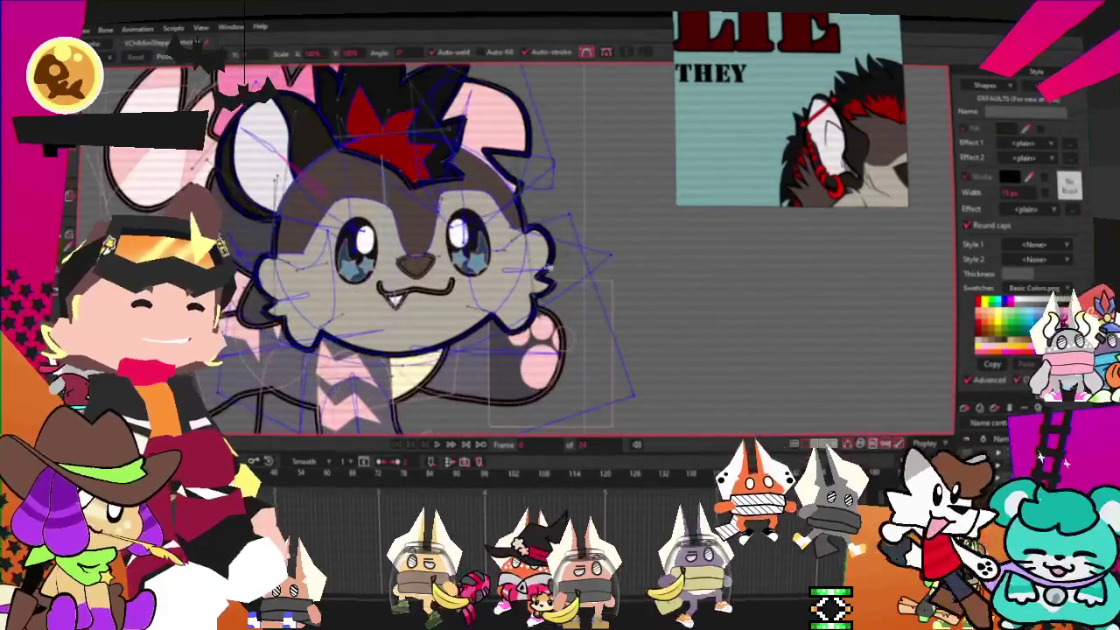
pyautogui.press('g')
pyautogui.scroll(3, 496, 106)
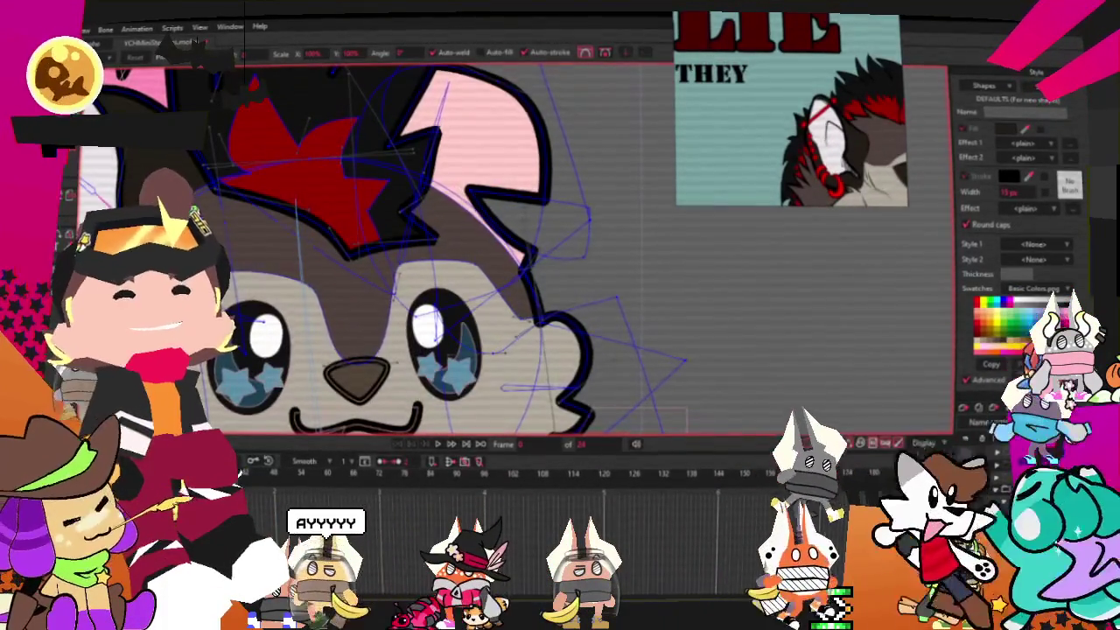
pyautogui.doubleClick(571, 202)
pyautogui.press('Delete')
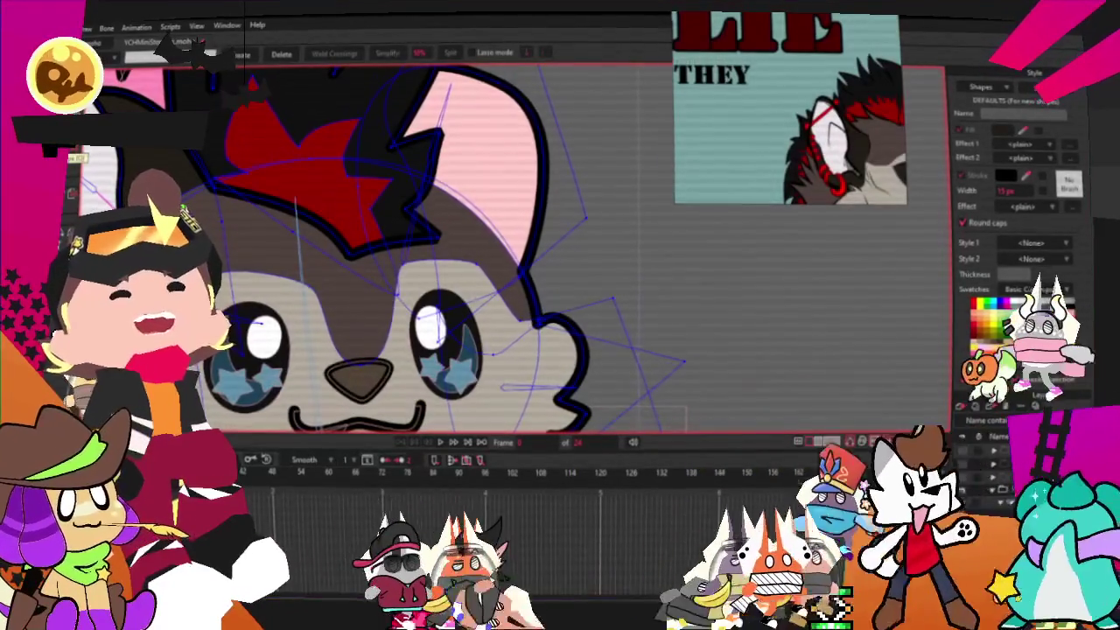
# Select the inner ear shape and replace its pink fill with a dark tone.
pyautogui.press('q')
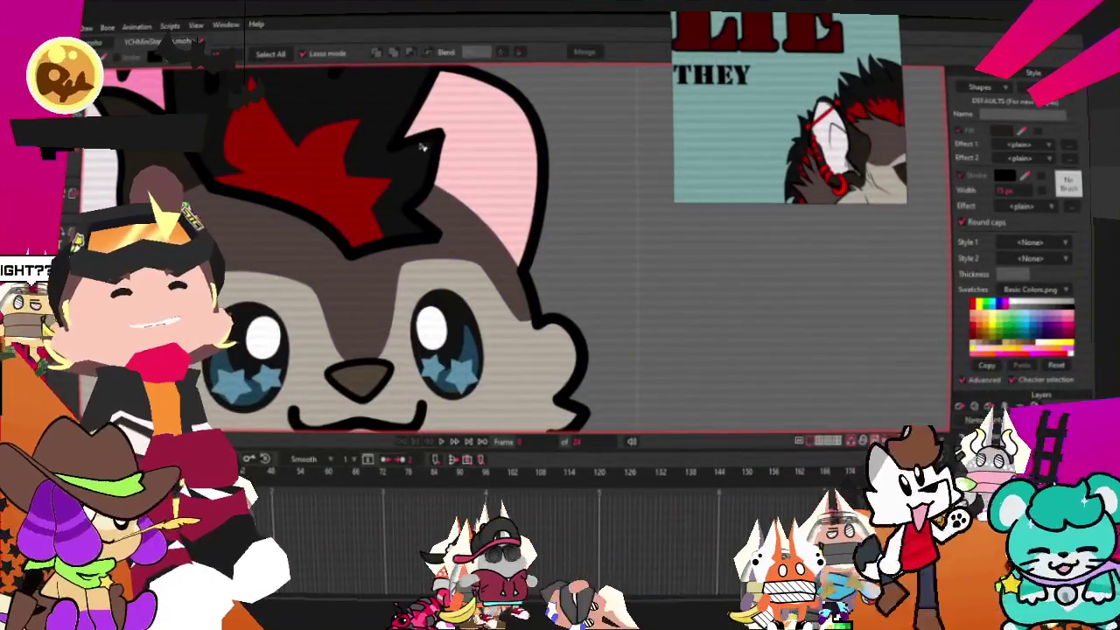
pyautogui.click(476, 141)
pyautogui.scroll(3, 475, 142)
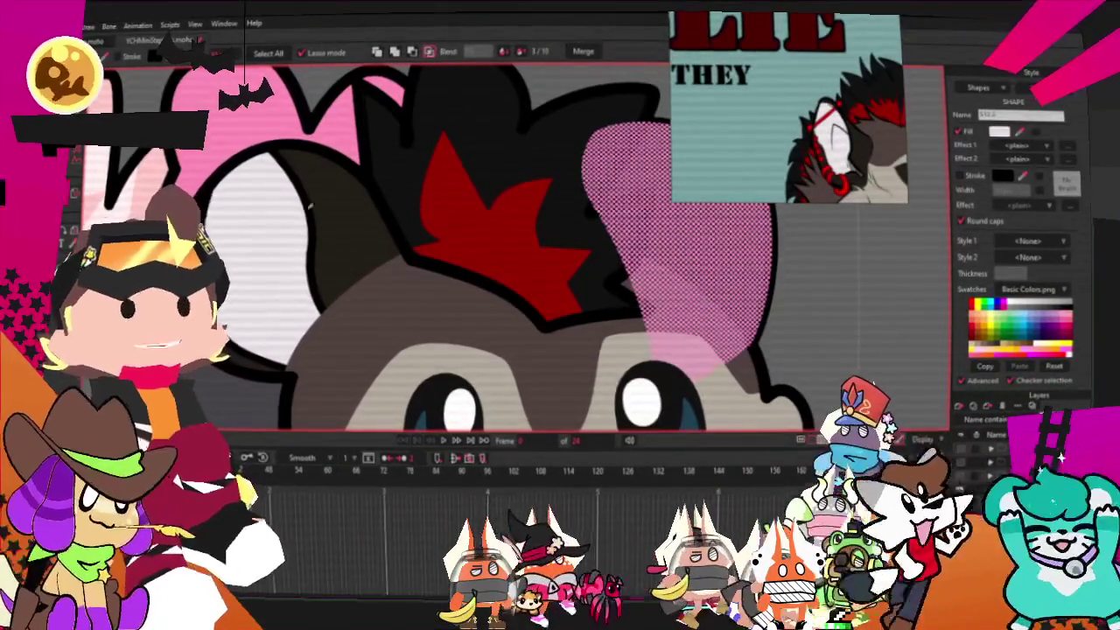
pyautogui.scroll(-3, 665, 283)
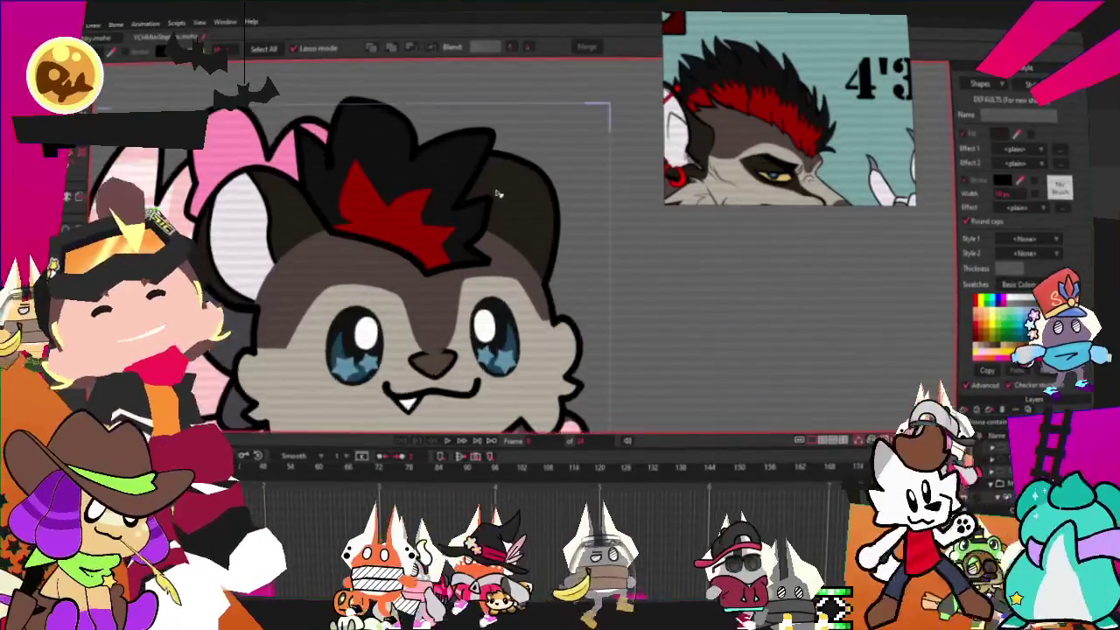
# Select and drag points on the red marking to reshape its spike area.
pyautogui.press('e')
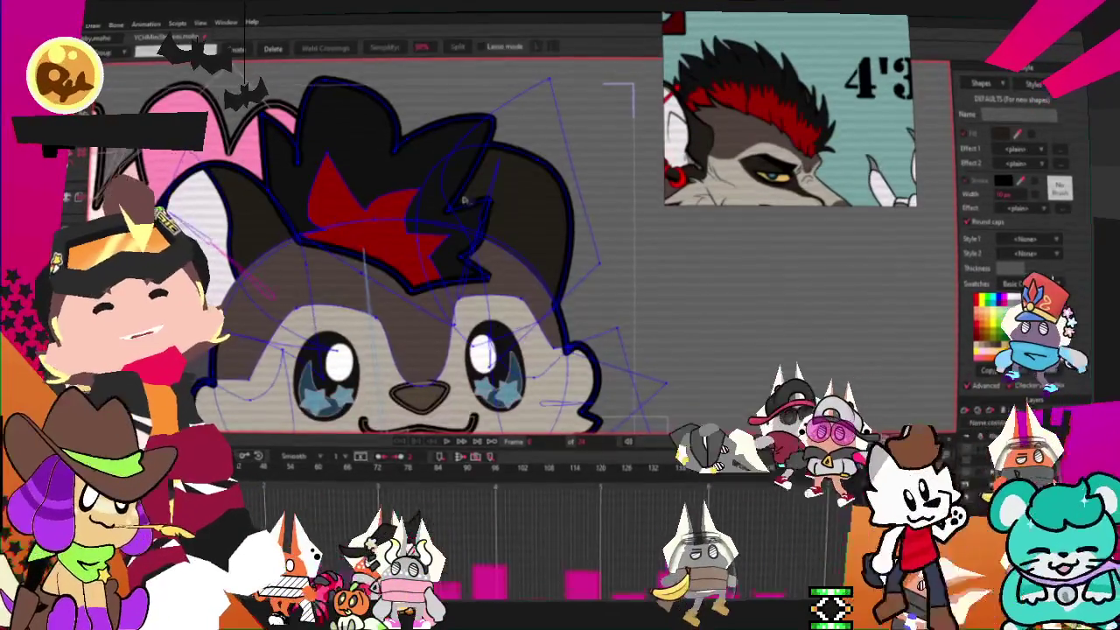
pyautogui.scroll(5, 369, 151)
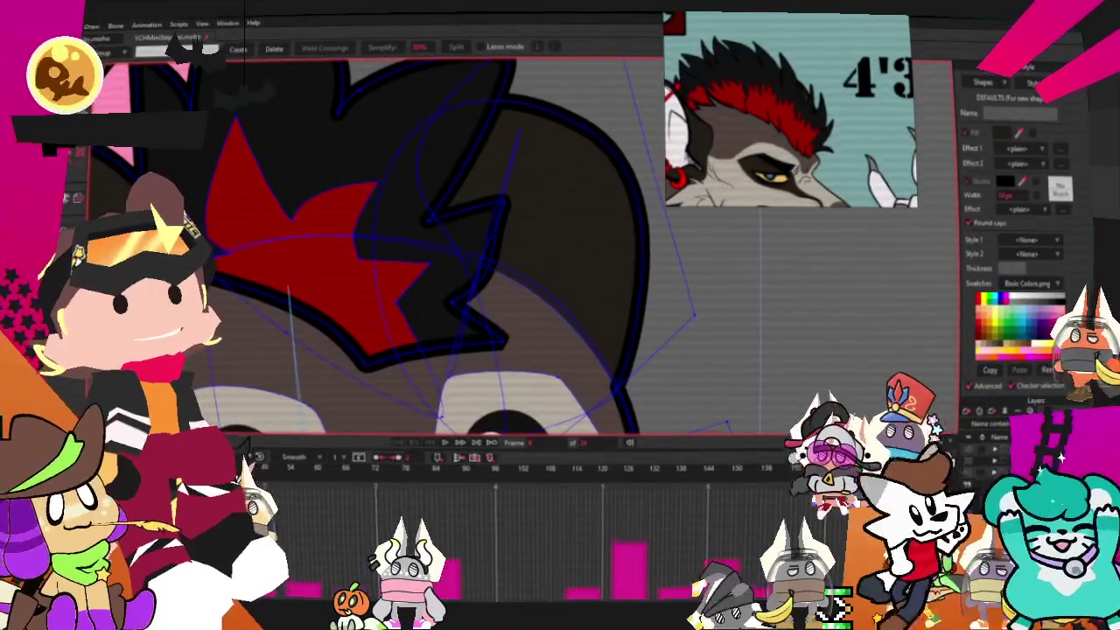
pyautogui.press('t')
pyautogui.scroll(2, 398, 131)
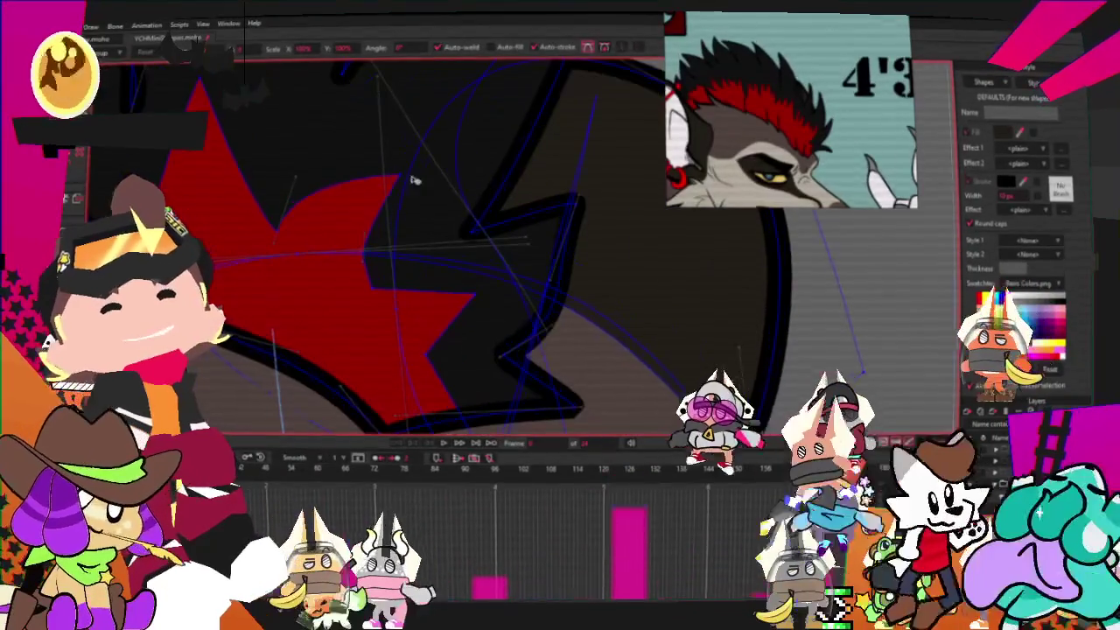
pyautogui.click(382, 260)
pyautogui.moveTo(356, 254)
pyautogui.mouseDown()
pyautogui.moveTo(367, 292)
pyautogui.moveTo(411, 280)
pyautogui.moveTo(381, 273)
pyautogui.mouseUp()
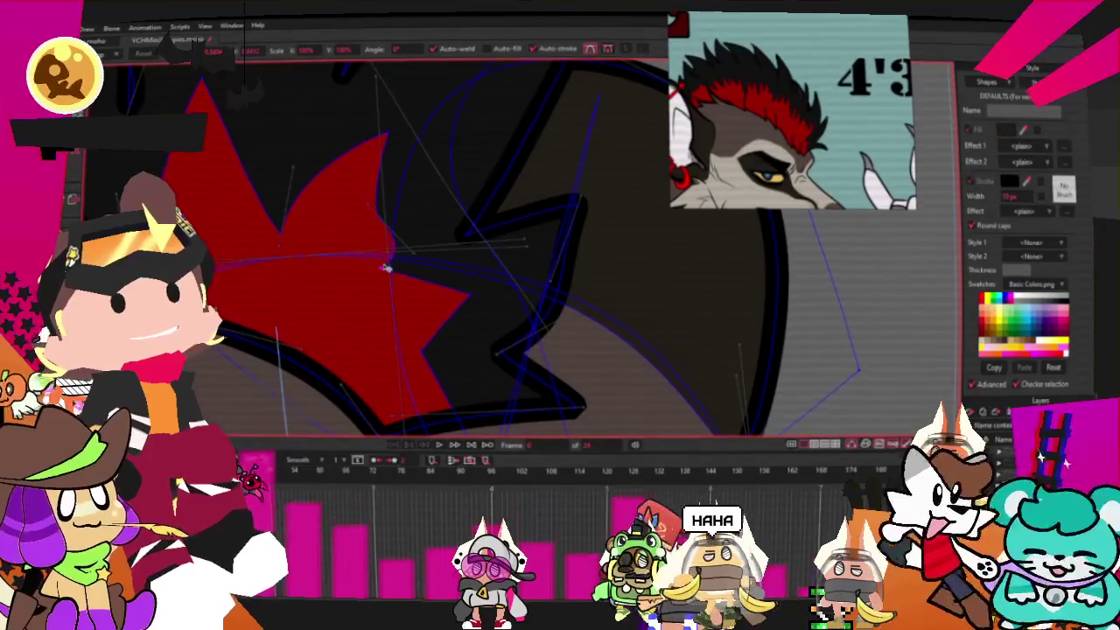
# Add a point pulled out into another red spike, then raise the inner notch up-left.
pyautogui.press('c')
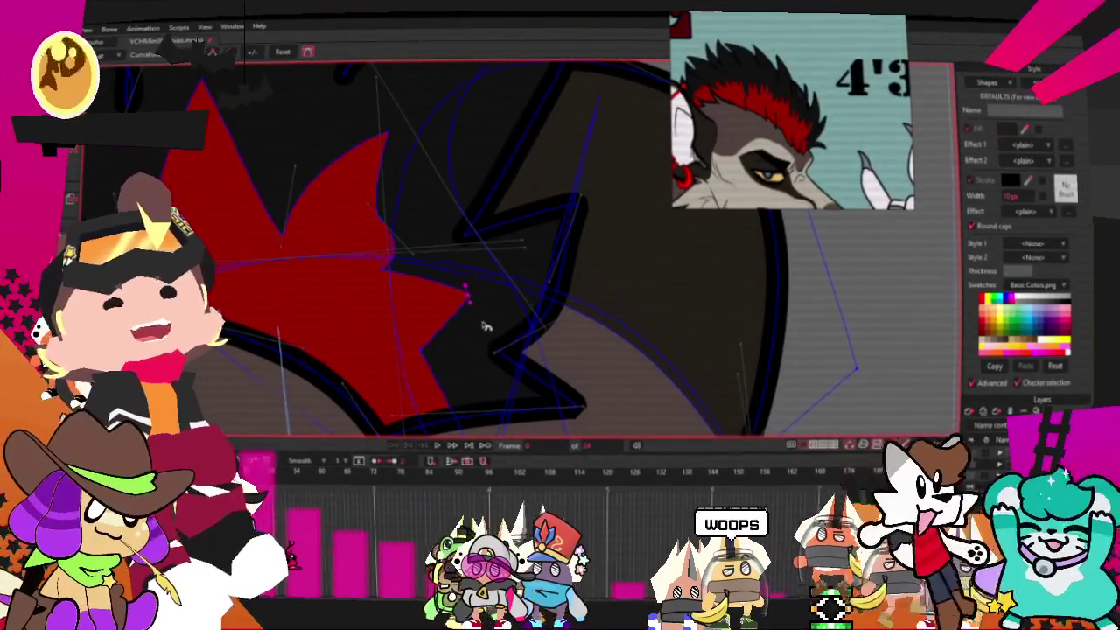
pyautogui.click(456, 350)
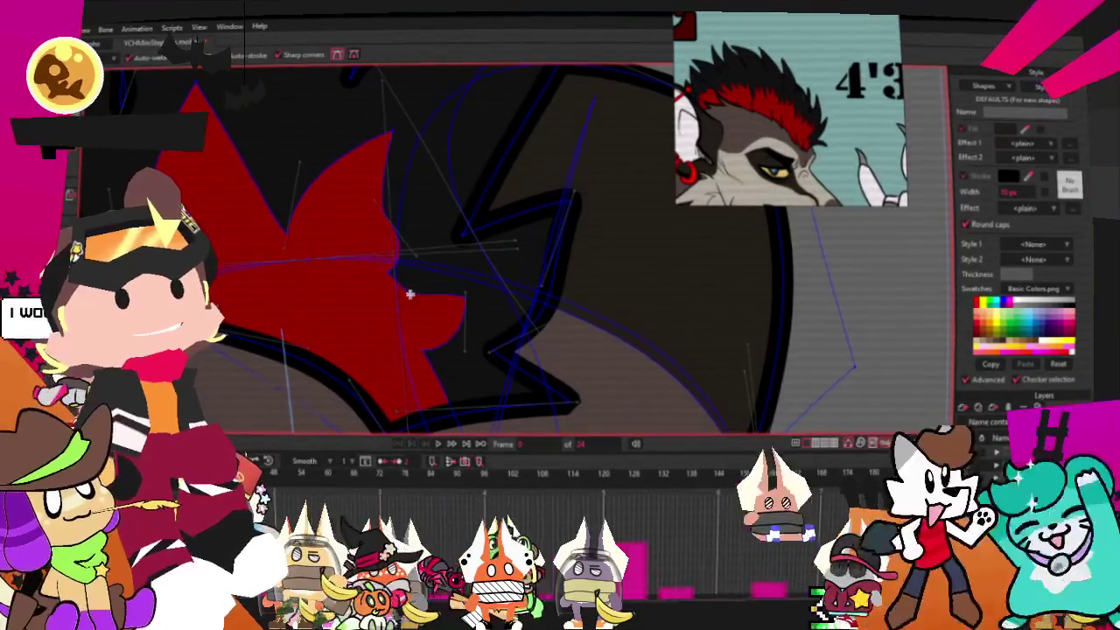
pyautogui.moveTo(402, 284); pyautogui.dragTo(449, 211)
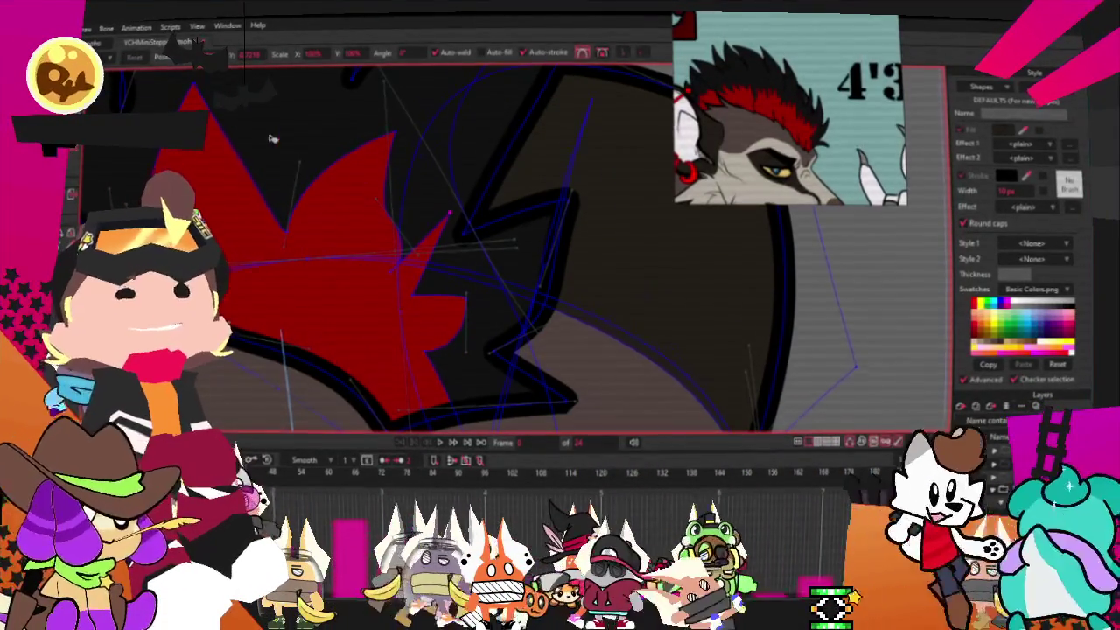
pyautogui.moveTo(287, 141); pyautogui.dragTo(378, 176)
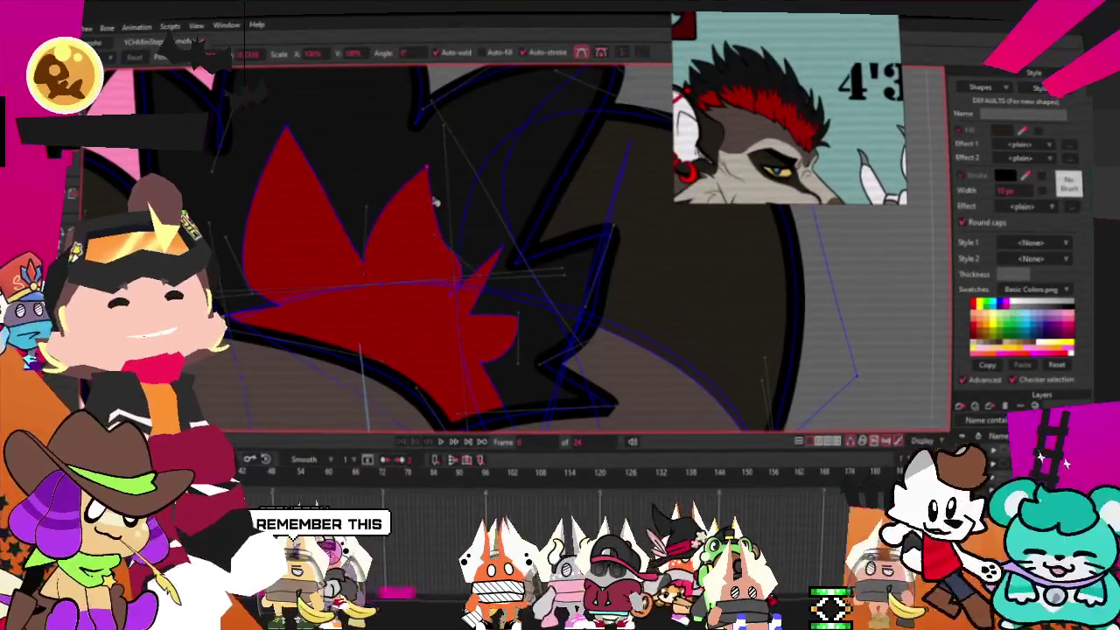
pyautogui.scroll(2, 432, 264)
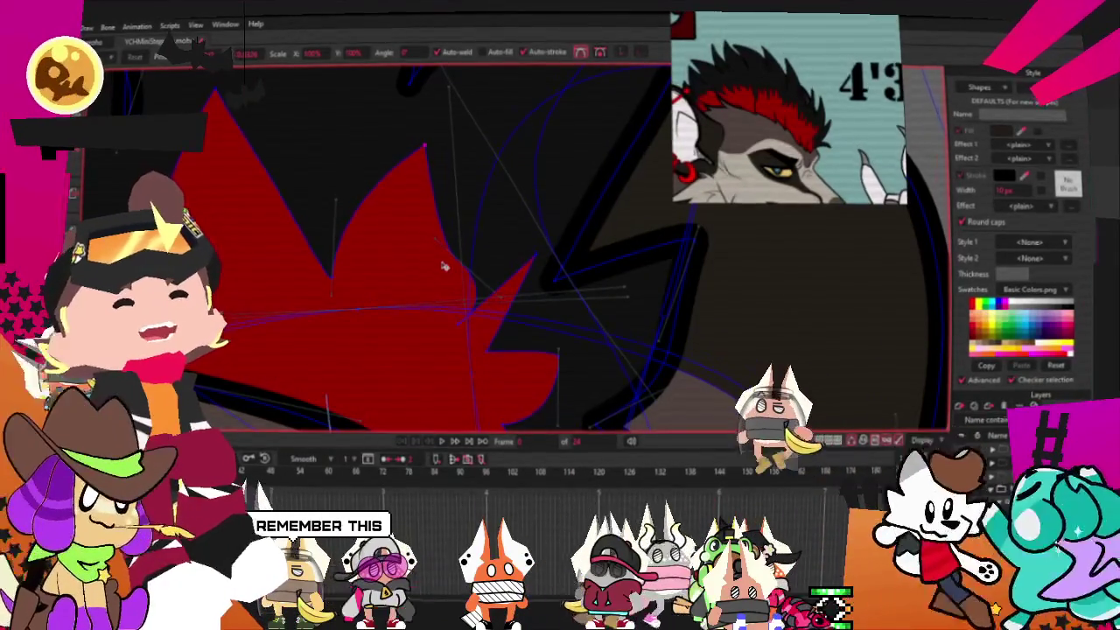
pyautogui.scroll(1, 420, 235)
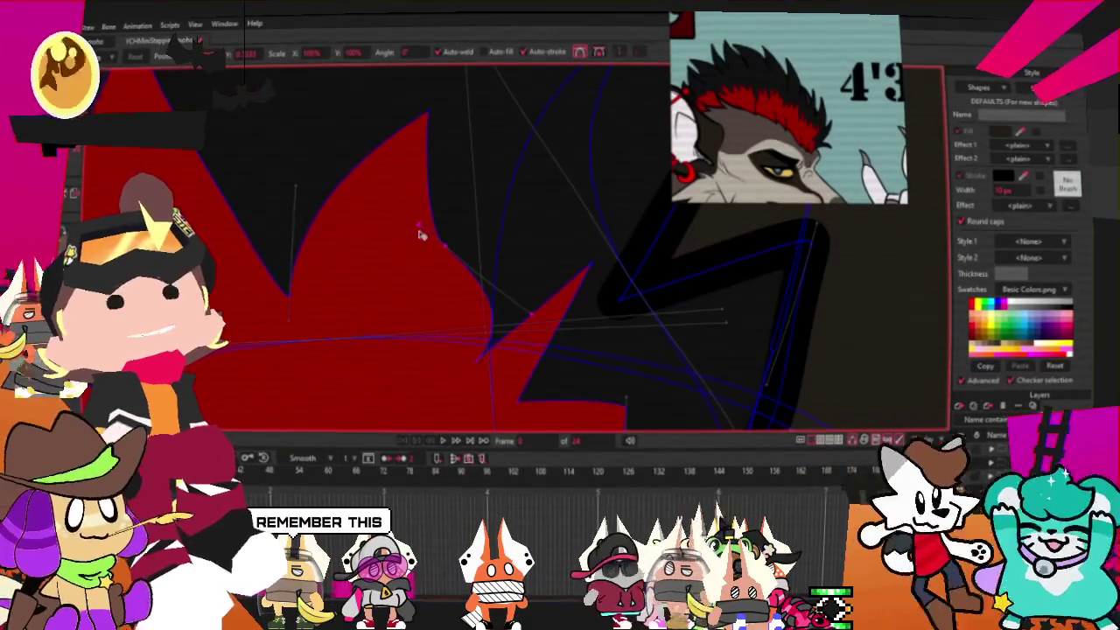
pyautogui.moveTo(474, 359); pyautogui.dragTo(448, 309)
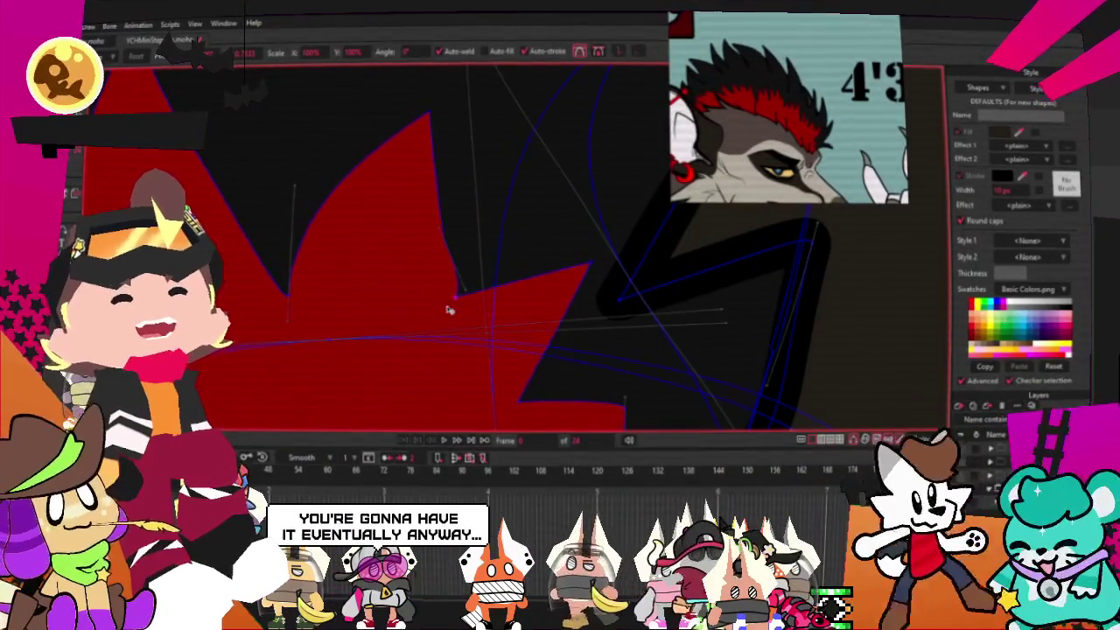
pyautogui.scroll(-2, 348, 198)
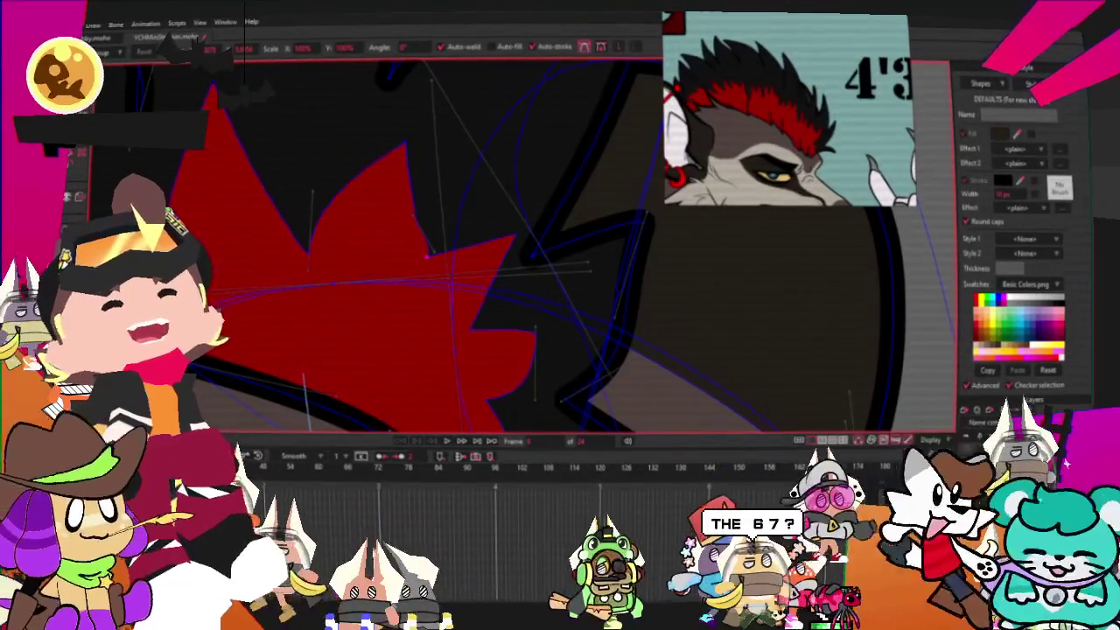
# Raise another notch in the red marking and turn its right-hand spike upward.
pyautogui.scroll(1, 516, 236)
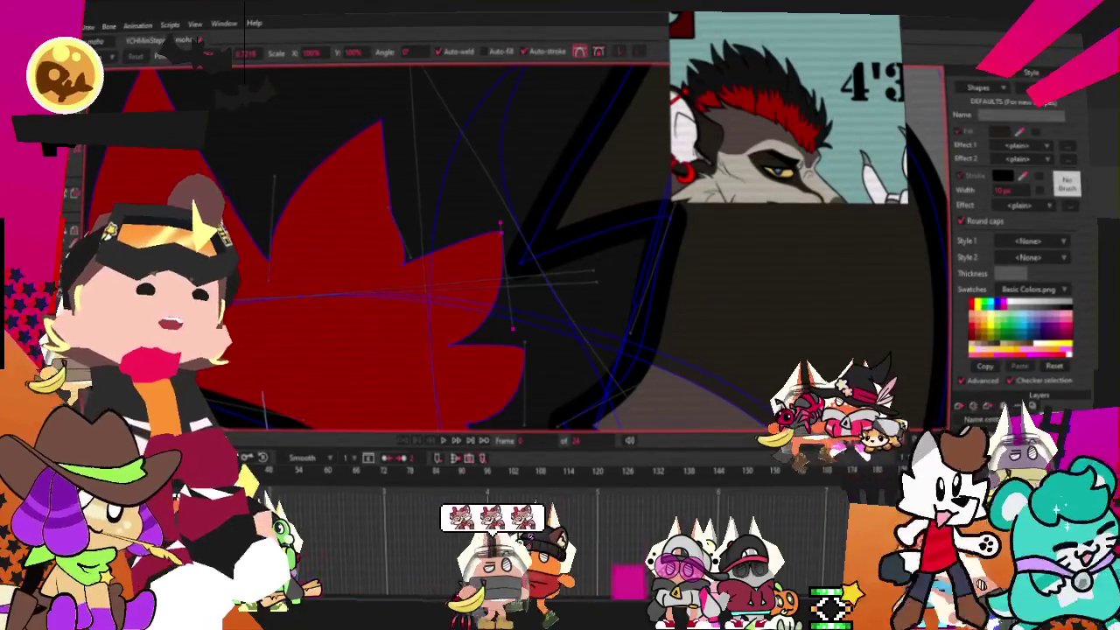
pyautogui.scroll(-1, 366, 293)
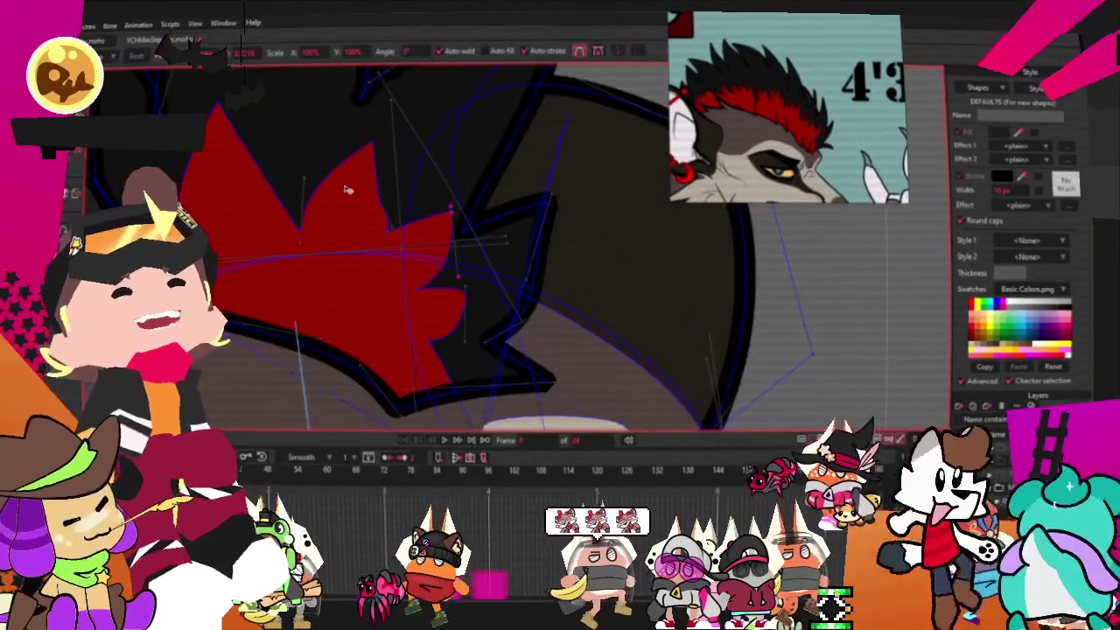
pyautogui.scroll(-1, 365, 293)
pyautogui.scroll(2, 316, 247)
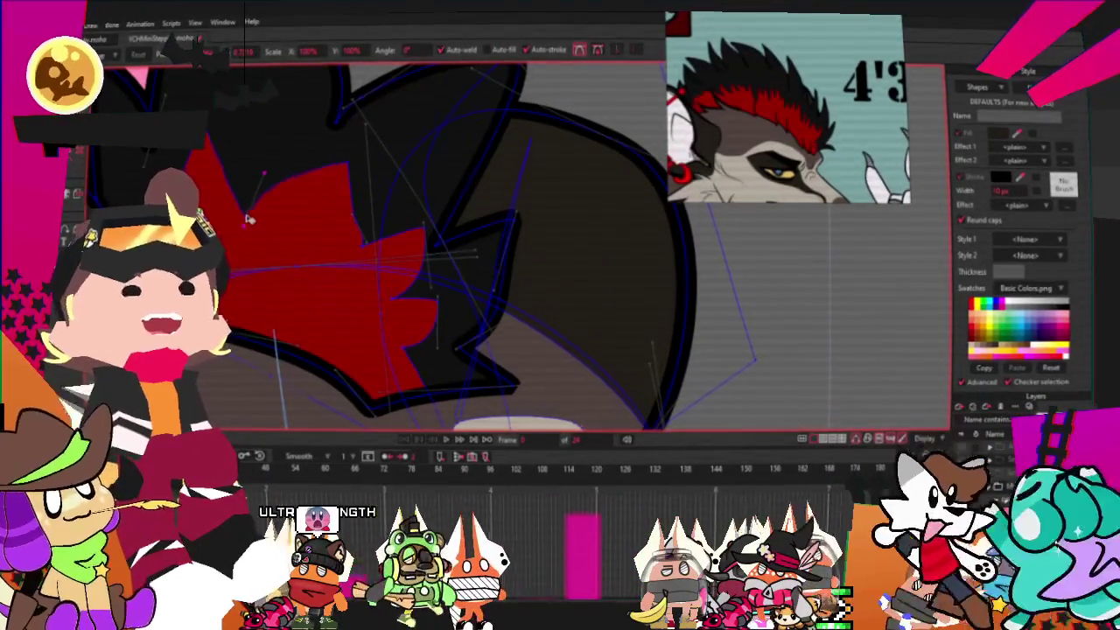
pyautogui.scroll(1, 328, 172)
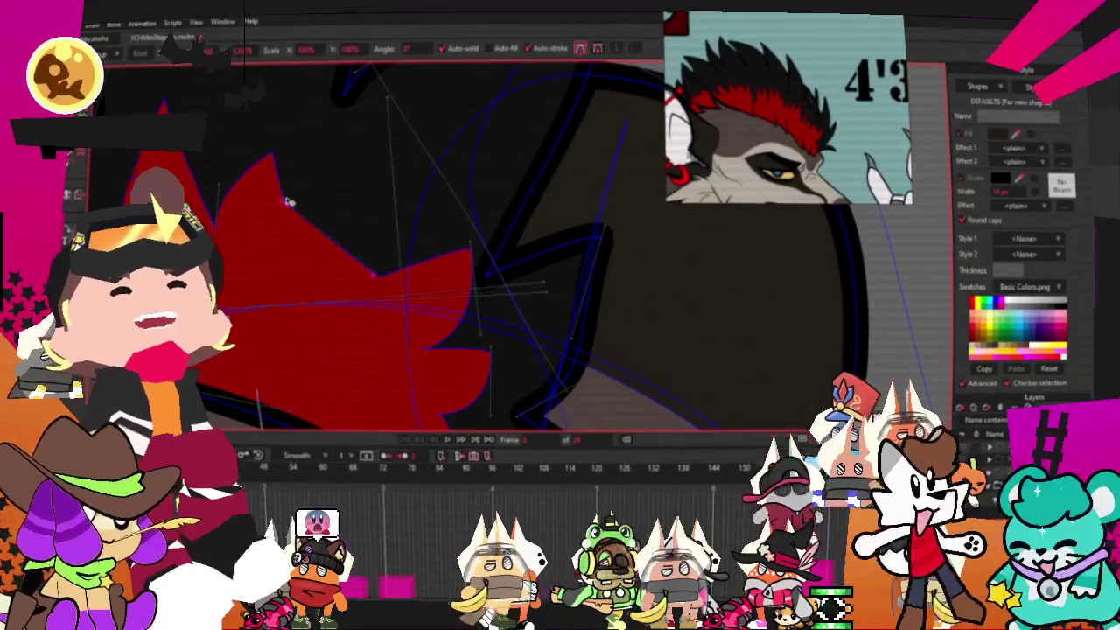
pyautogui.moveTo(383, 262); pyautogui.dragTo(313, 254)
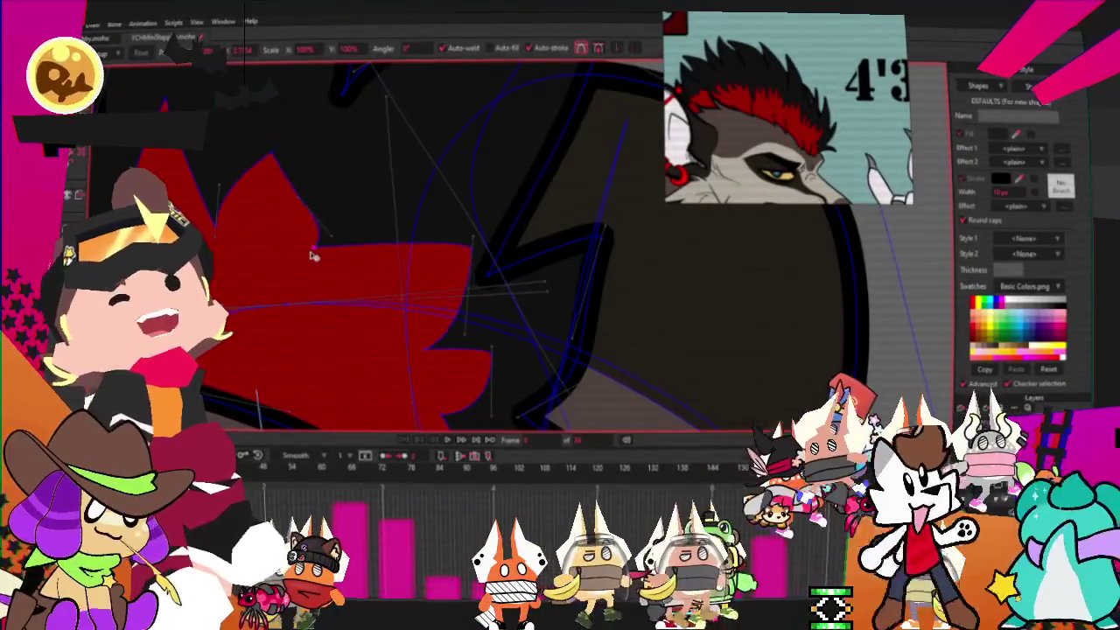
pyautogui.moveTo(480, 258); pyautogui.dragTo(407, 310)
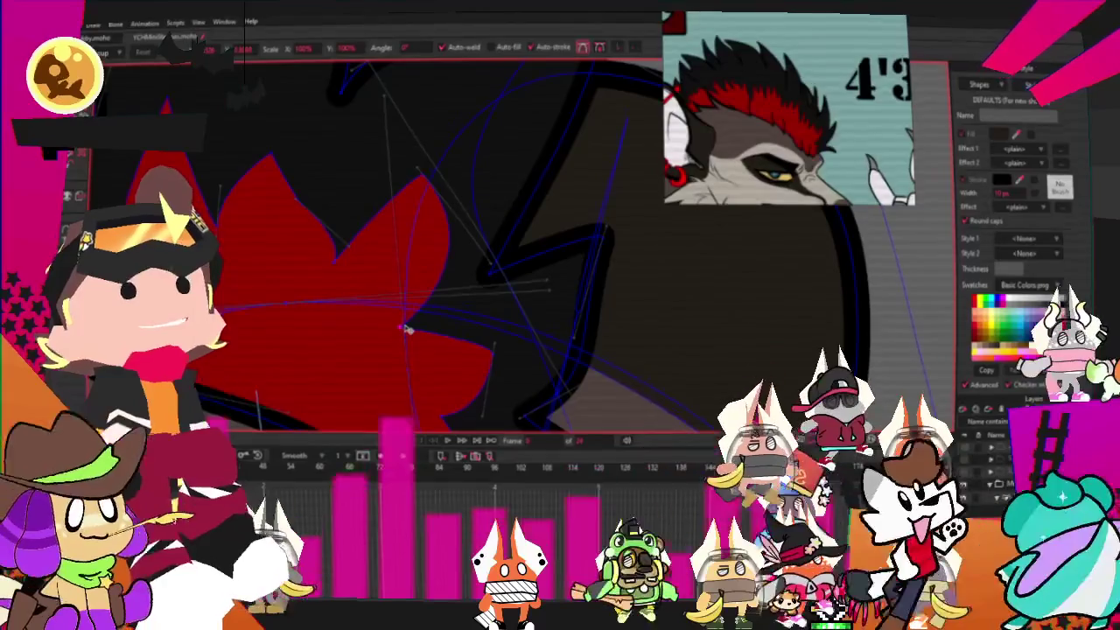
pyautogui.scroll(-1, 438, 272)
pyautogui.scroll(2, 271, 243)
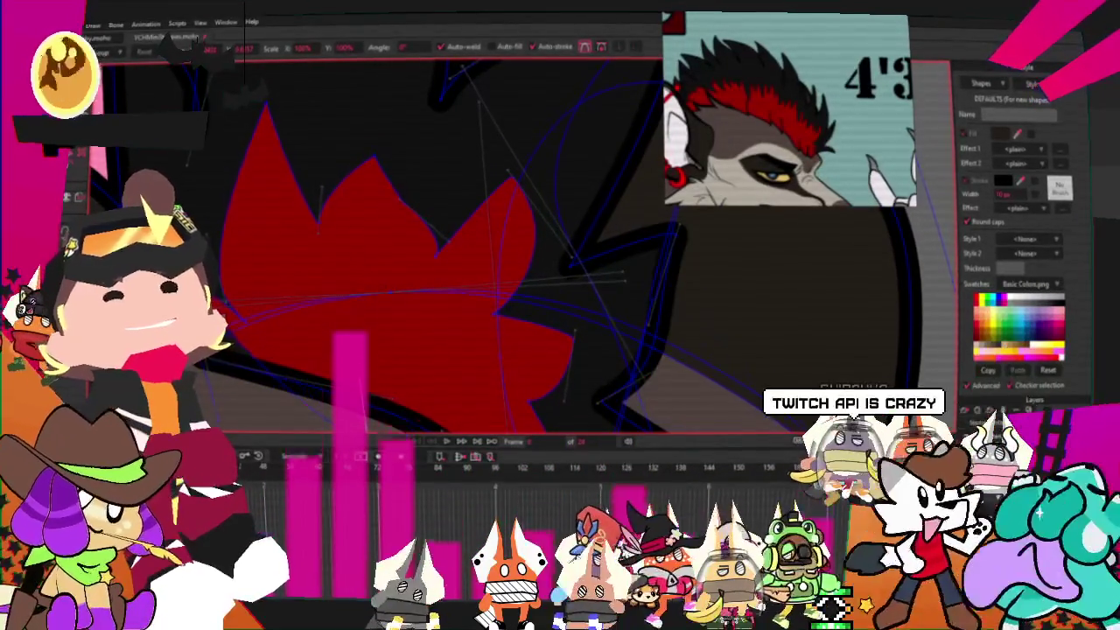
pyautogui.scroll(-2, 234, 213)
pyautogui.scroll(2, 234, 213)
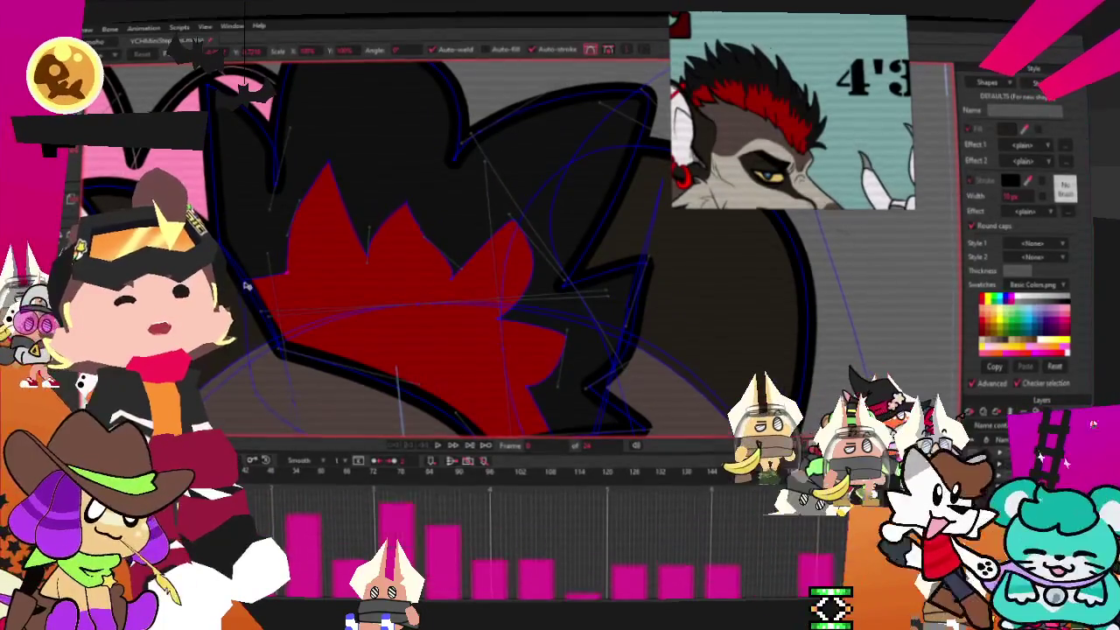
# Zoom out and pull another red-marking notch up-left to deepen the gap between spikes.
pyautogui.scroll(2, 289, 289)
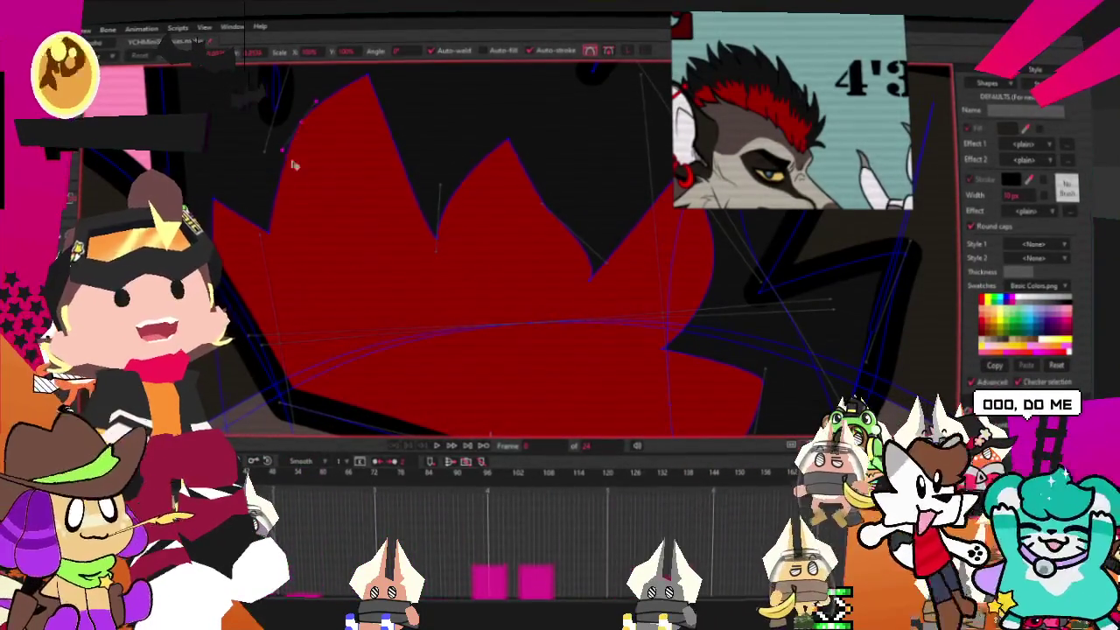
pyautogui.scroll(-2, 298, 145)
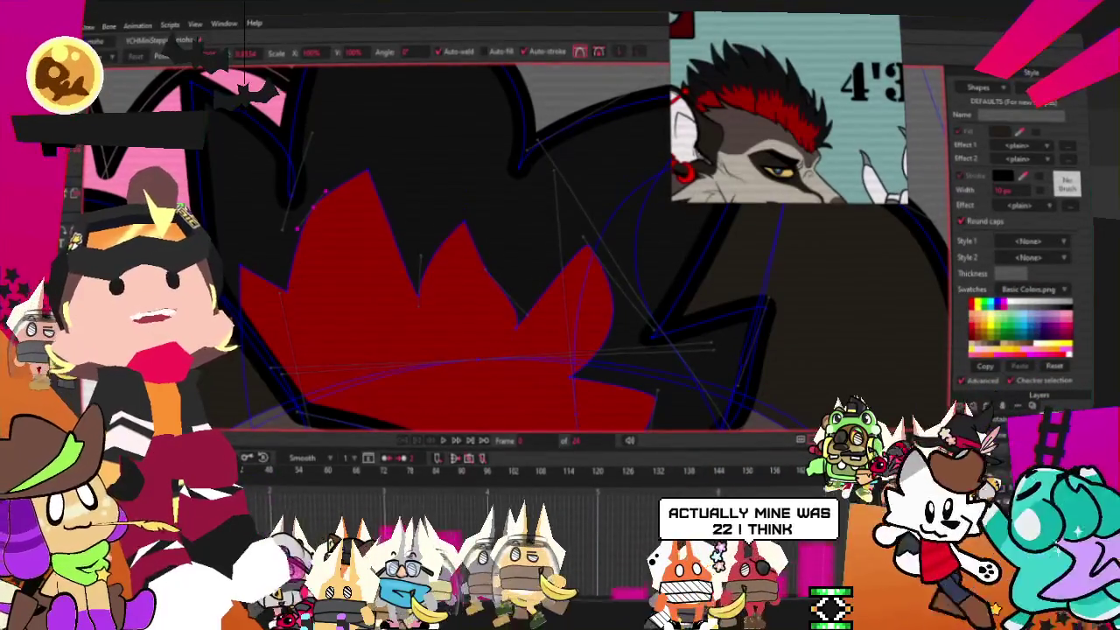
pyautogui.press('-')
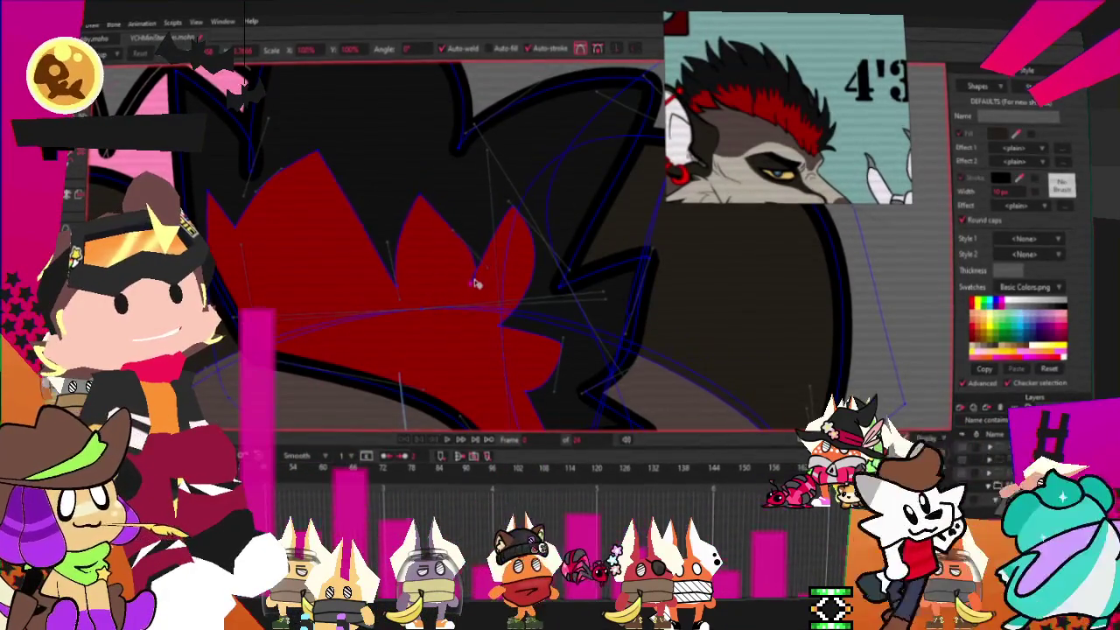
pyautogui.scroll(-3, 491, 229)
pyautogui.scroll(3, 384, 155)
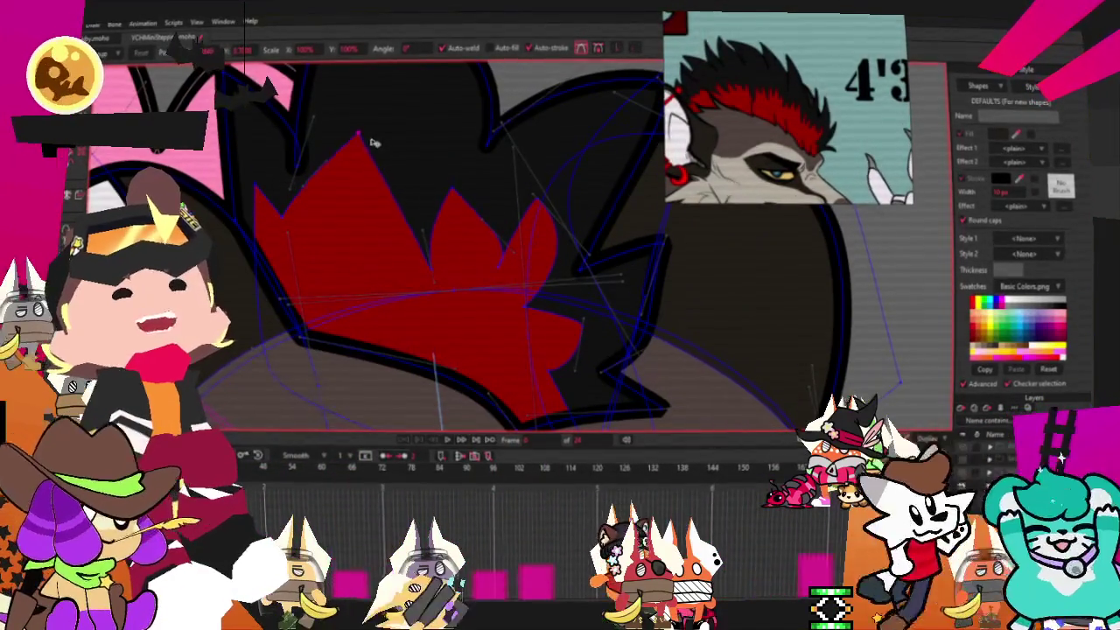
pyautogui.scroll(1, 282, 227)
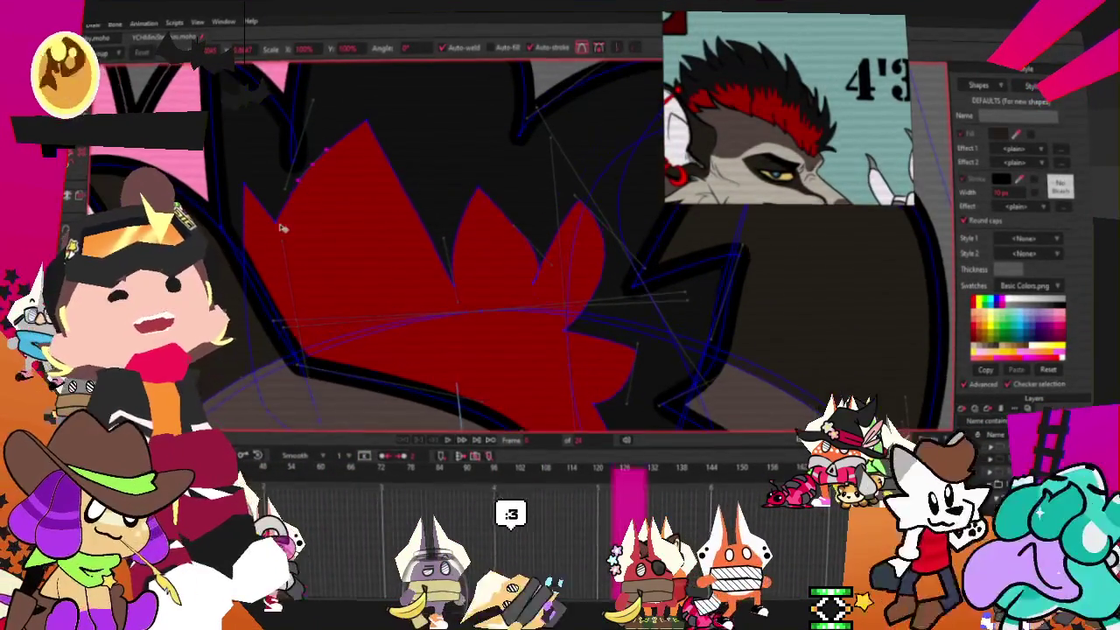
pyautogui.moveTo(455, 283); pyautogui.dragTo(438, 262)
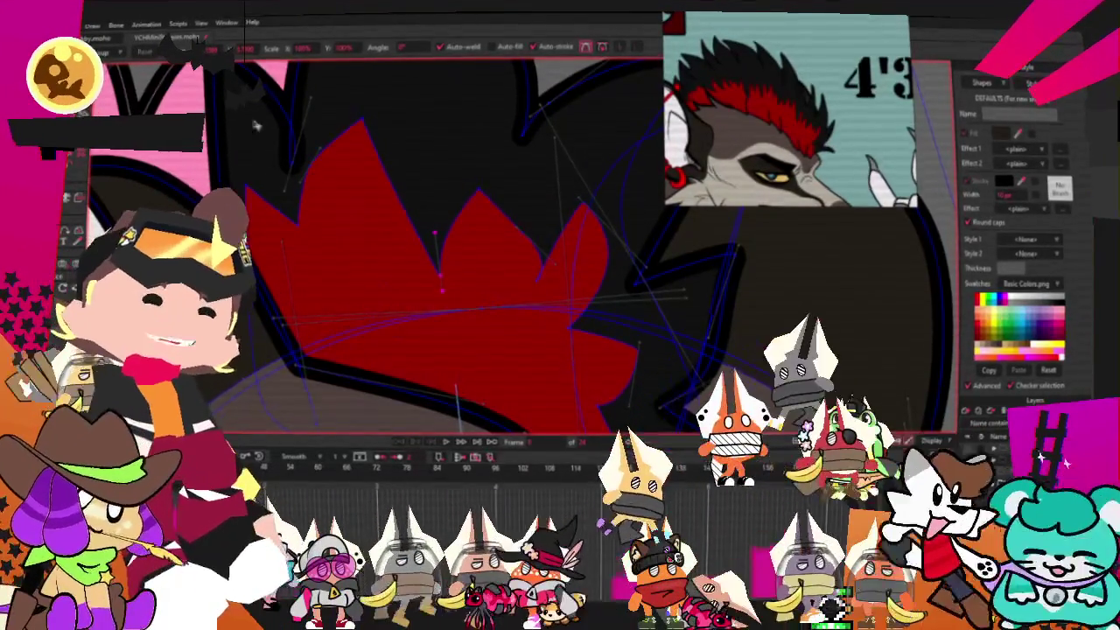
pyautogui.scroll(-5, 487, 231)
# Raise a black mohawk outline point and pull its upper-left lobe inward, exposing more pink ear.
pyautogui.scroll(3, 486, 230)
pyautogui.scroll(-2, 487, 231)
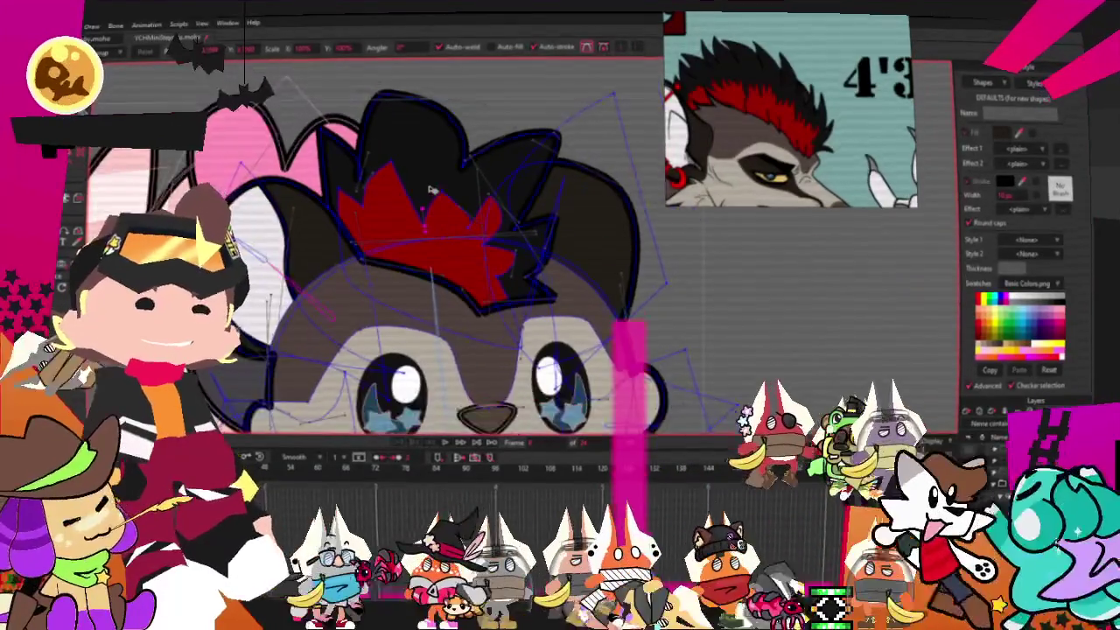
pyautogui.scroll(2, 487, 230)
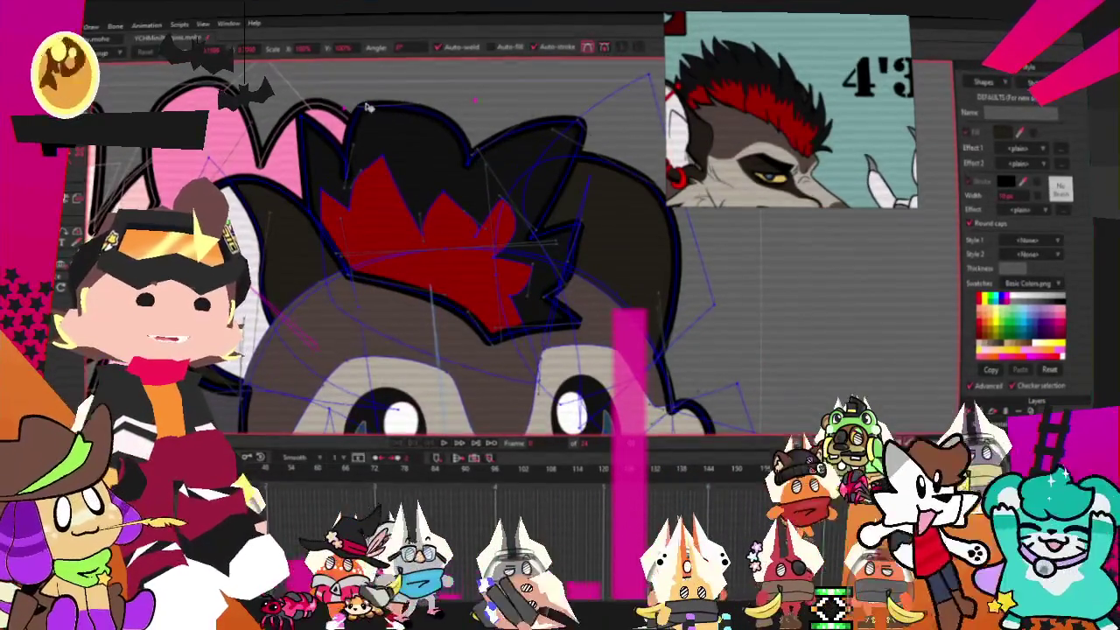
pyautogui.scroll(2, 486, 214)
pyautogui.moveTo(485, 215); pyautogui.dragTo(495, 183)
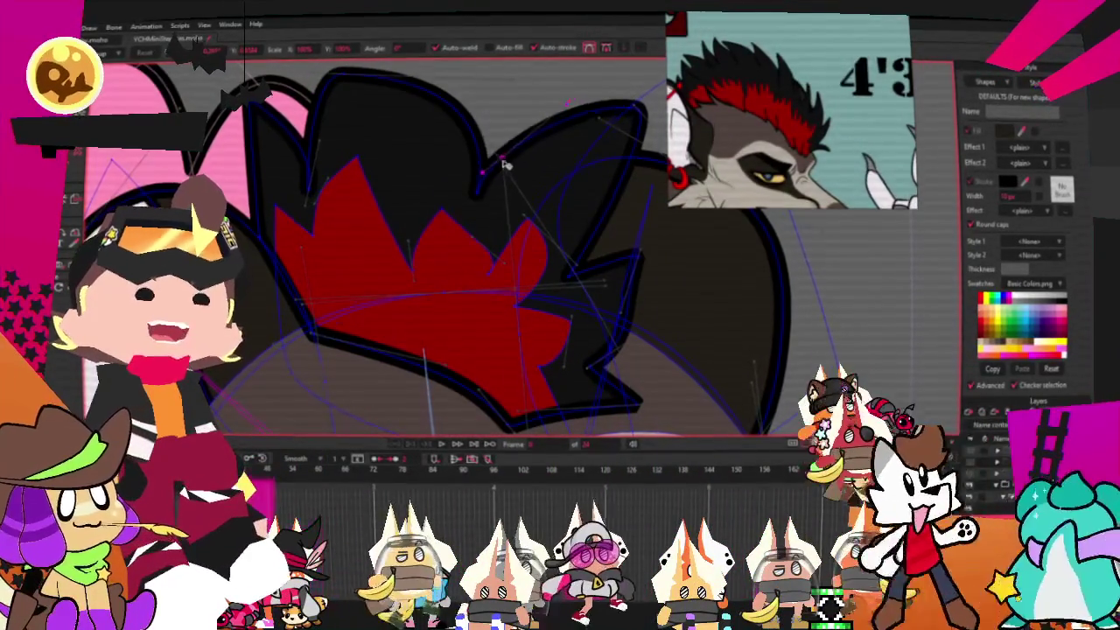
pyautogui.moveTo(232, 129); pyautogui.dragTo(225, 140)
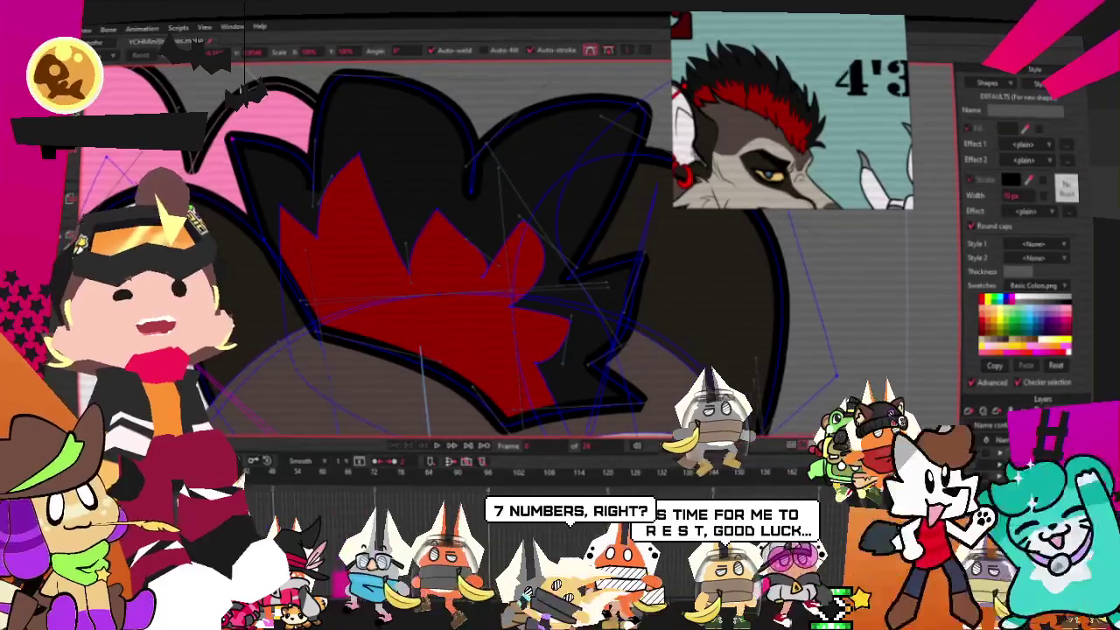
pyautogui.scroll(3, 324, 180)
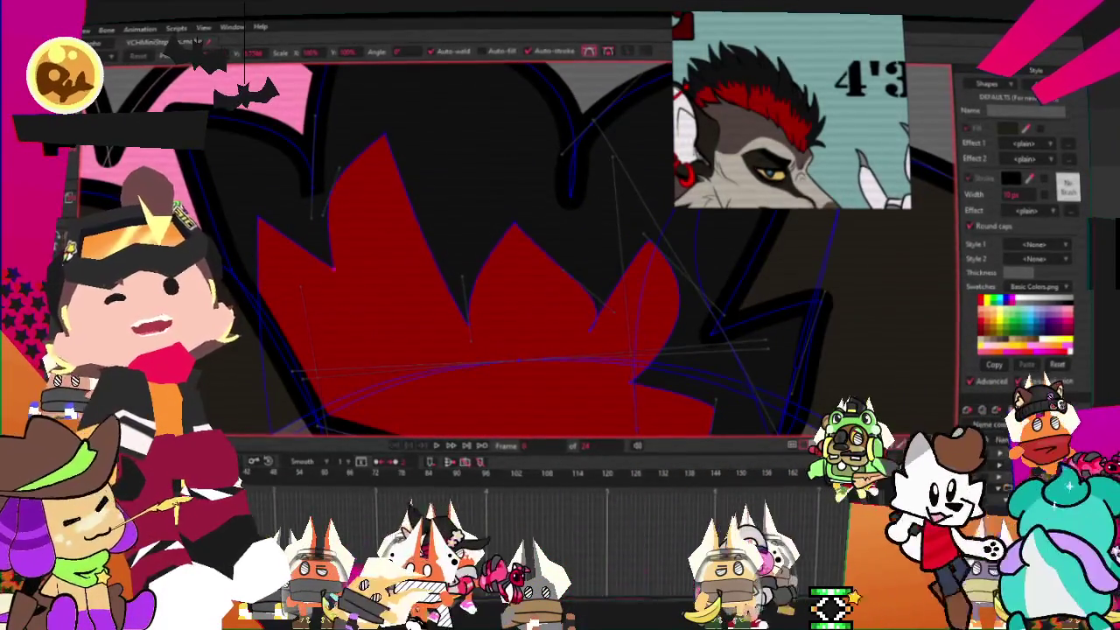
pyautogui.press('c')
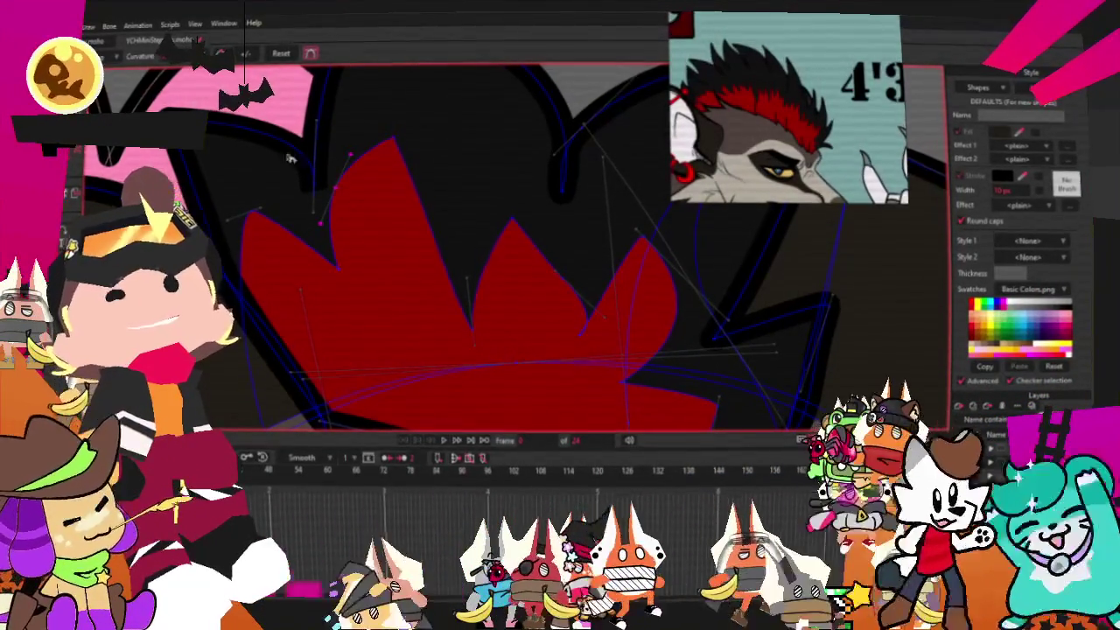
pyautogui.scroll(-5, 408, 302)
pyautogui.scroll(4, 407, 302)
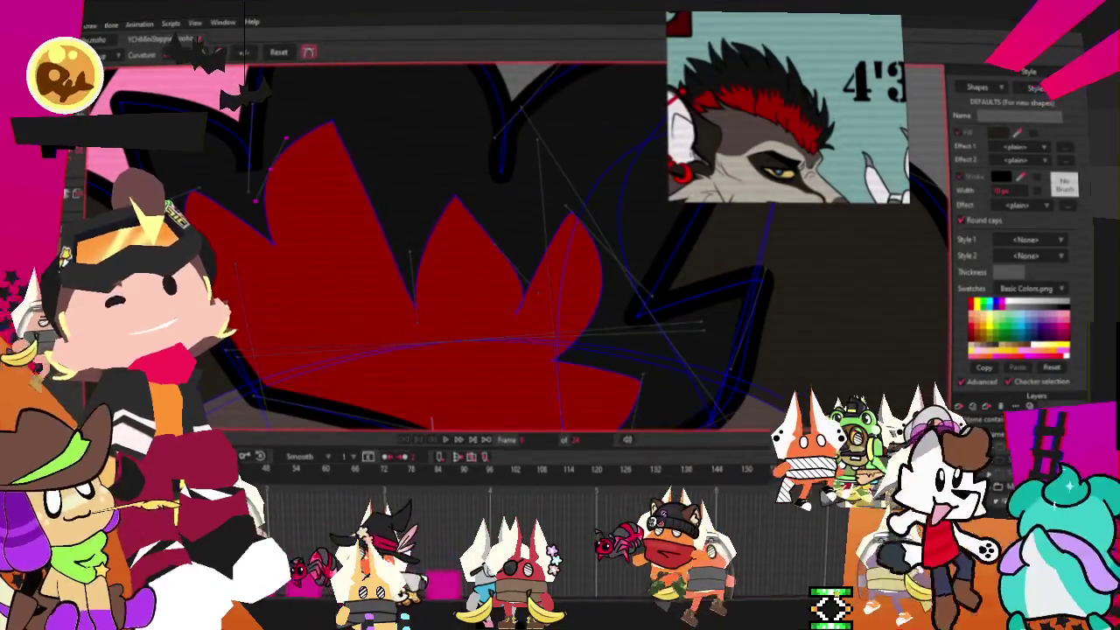
pyautogui.press('t')
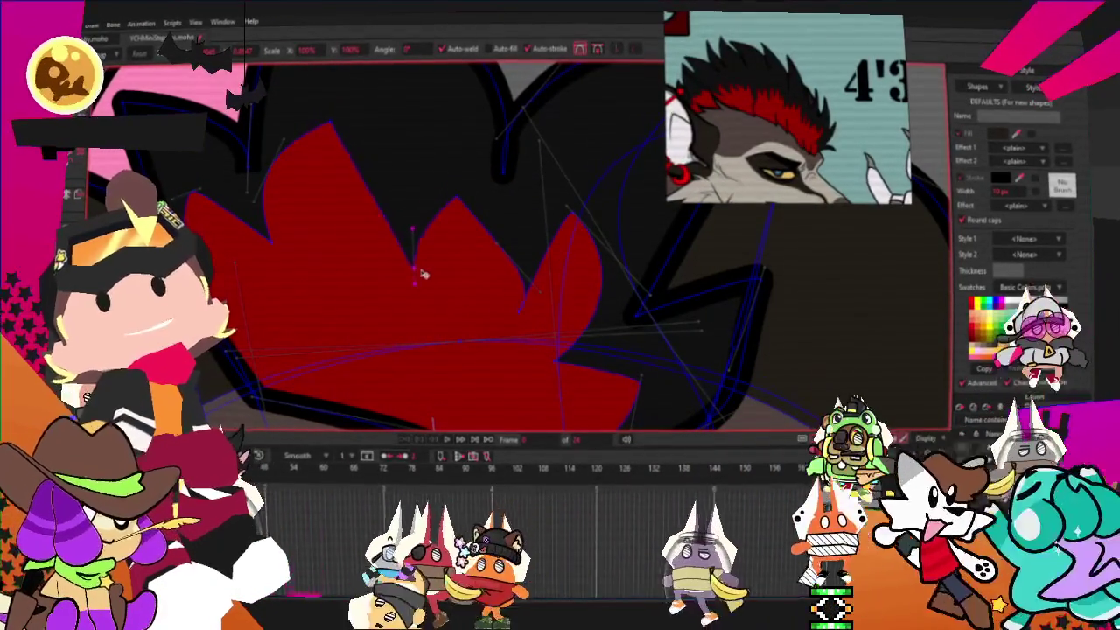
pyautogui.scroll(-3, 424, 270)
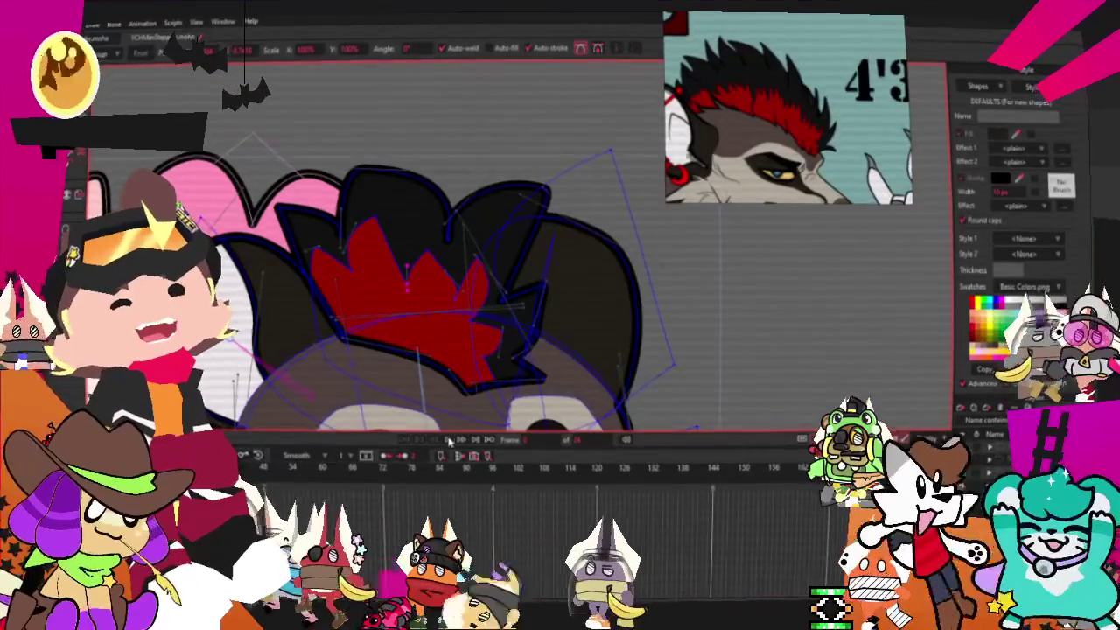
pyautogui.scroll(-2, 448, 385)
pyautogui.scroll(-2, 452, 341)
pyautogui.scroll(2, 451, 331)
pyautogui.scroll(-3, 451, 331)
pyautogui.scroll(3, 441, 280)
pyautogui.scroll(1, 433, 204)
pyautogui.scroll(-2, 472, 255)
pyautogui.scroll(2, 472, 256)
pyautogui.scroll(-1, 472, 257)
pyautogui.scroll(1, 472, 257)
pyautogui.scroll(1, 472, 258)
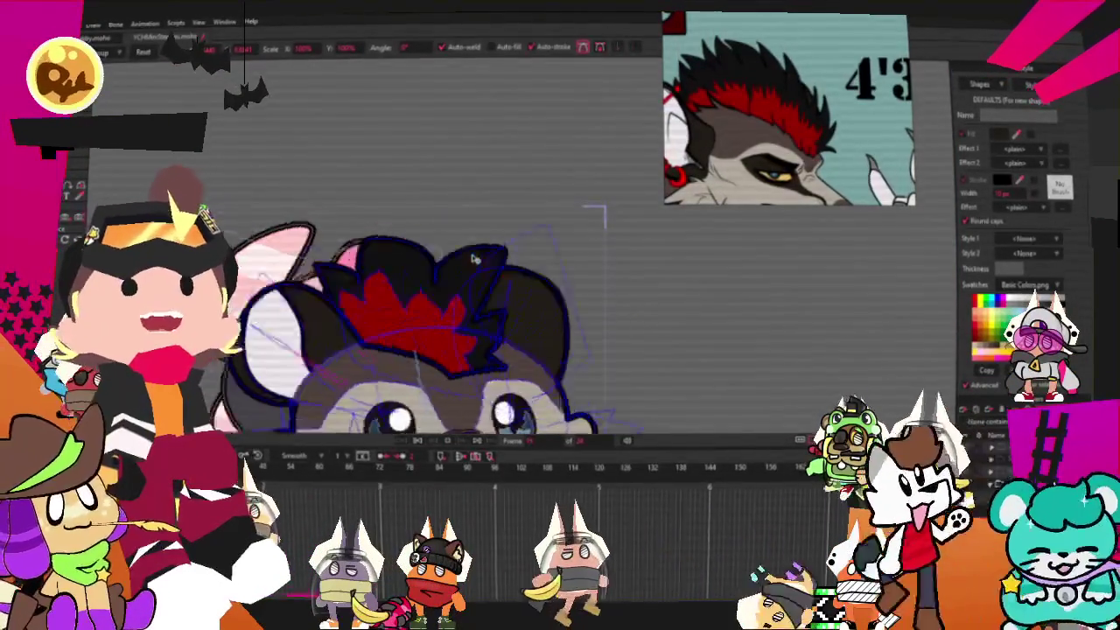
pyautogui.scroll(-3, 473, 258)
pyautogui.scroll(1, 467, 247)
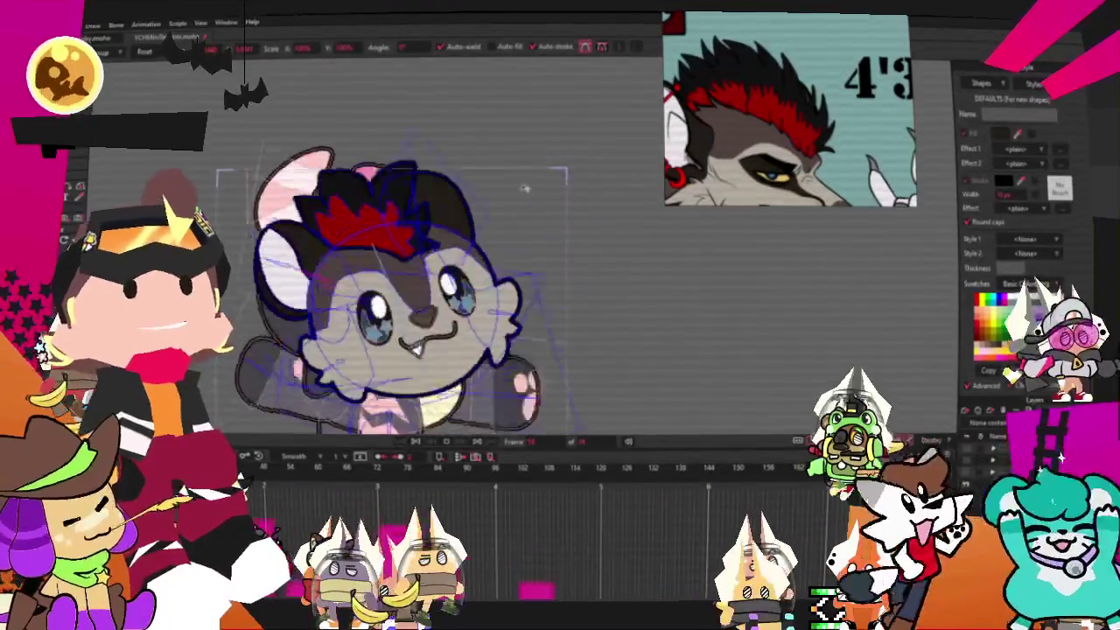
pyautogui.scroll(-2, 530, 171)
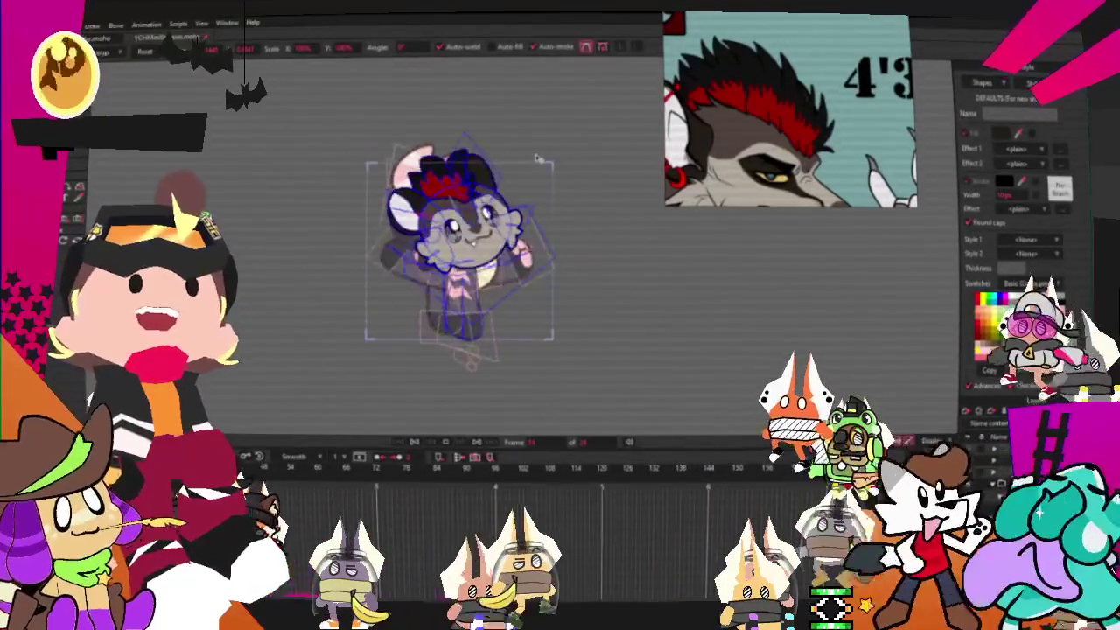
pyautogui.scroll(1, 536, 158)
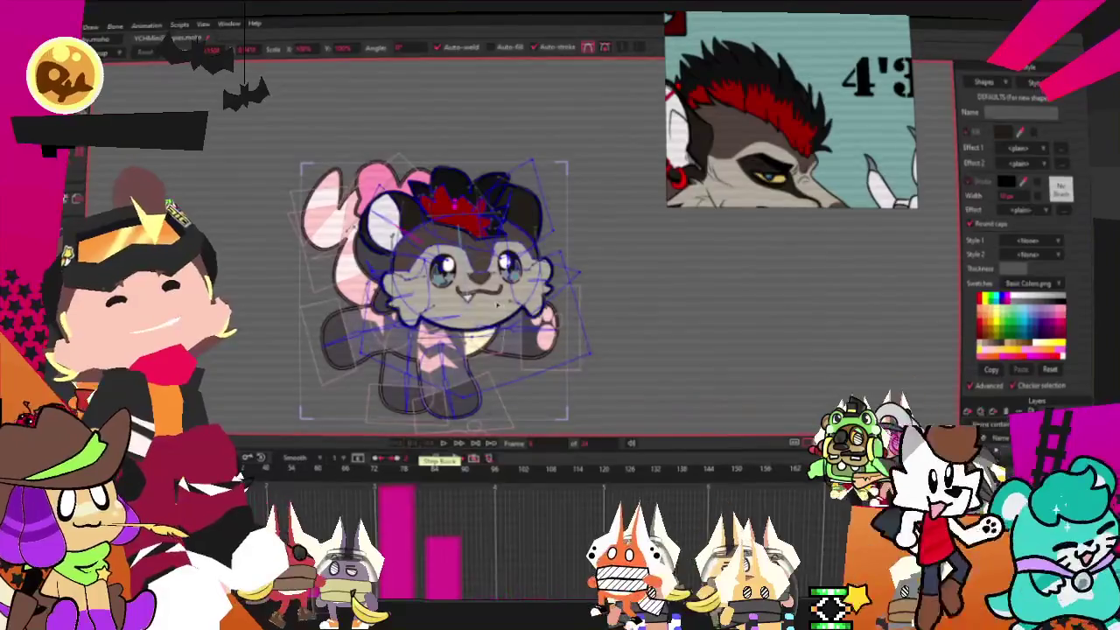
pyautogui.scroll(2, 514, 306)
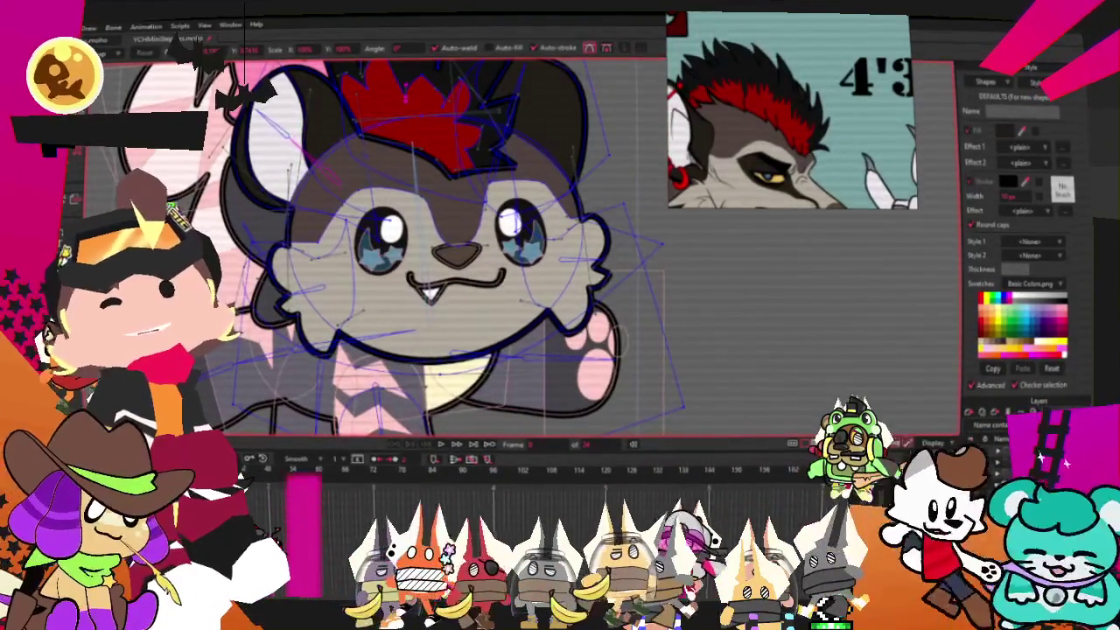
pyautogui.press('z')
pyautogui.scroll(2, 462, 236)
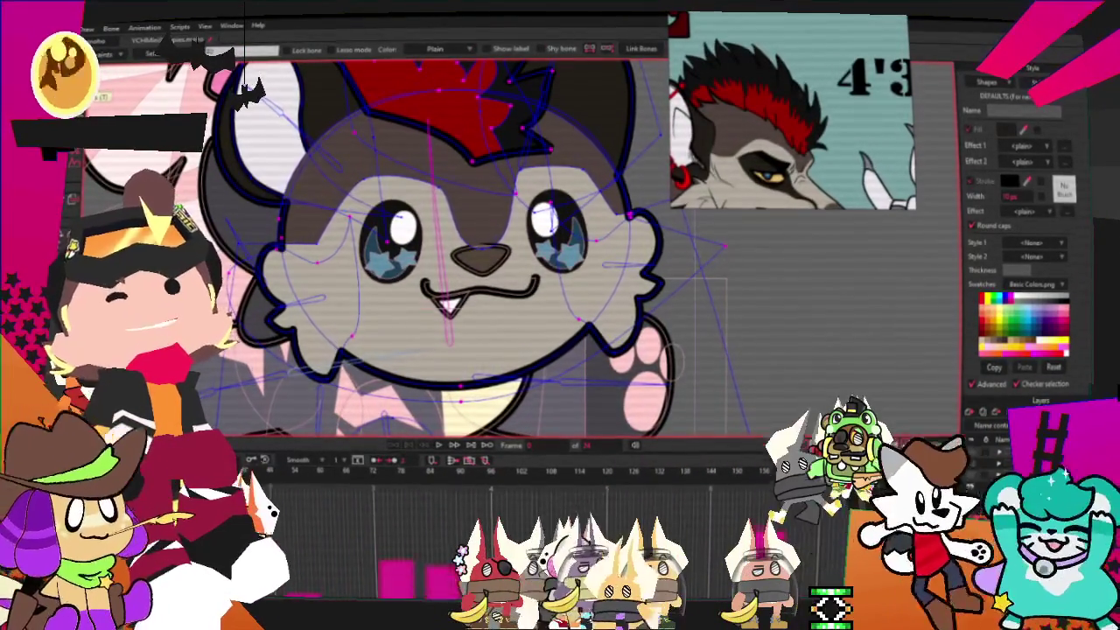
# Zoom into the face and play back the animation to preview the reworked rig.
pyautogui.press('g')
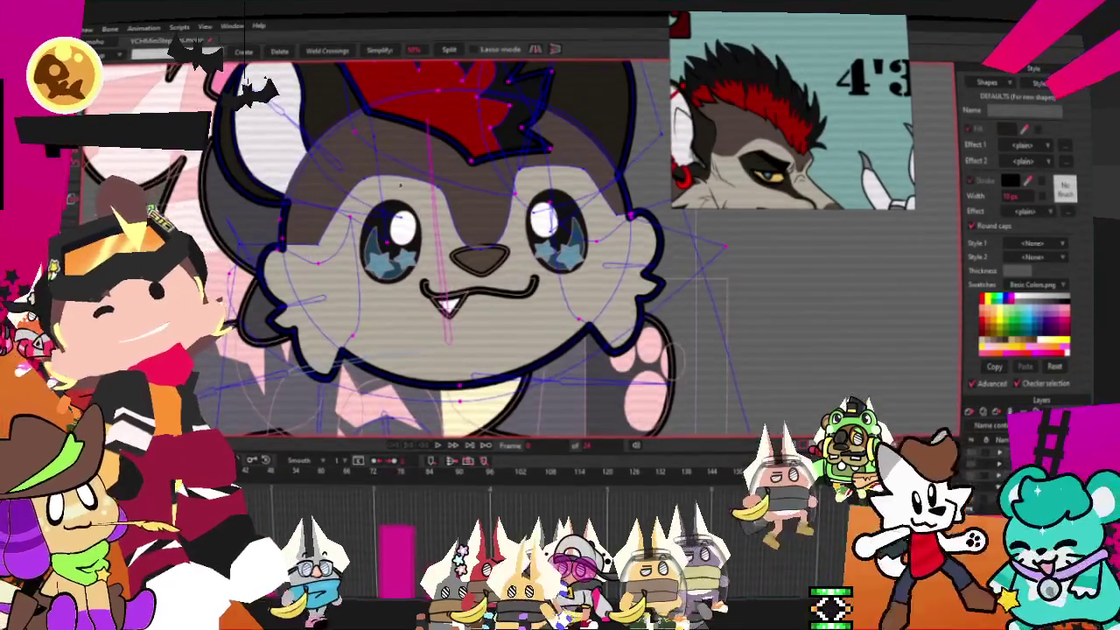
pyautogui.scroll(2, 453, 191)
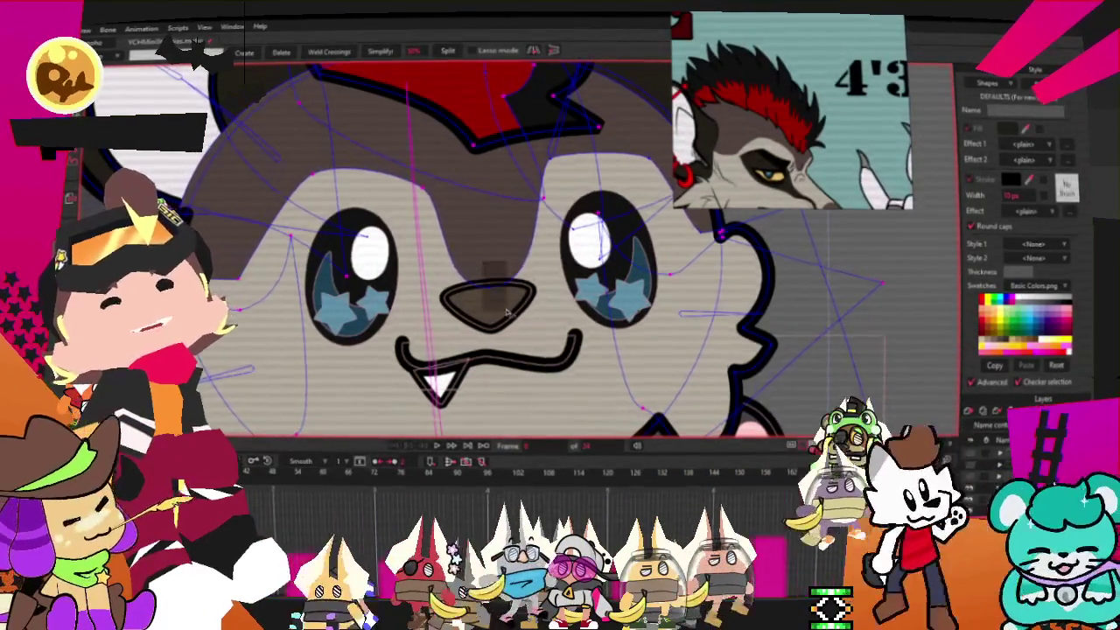
pyautogui.scroll(-2, 508, 312)
pyautogui.scroll(2, 461, 210)
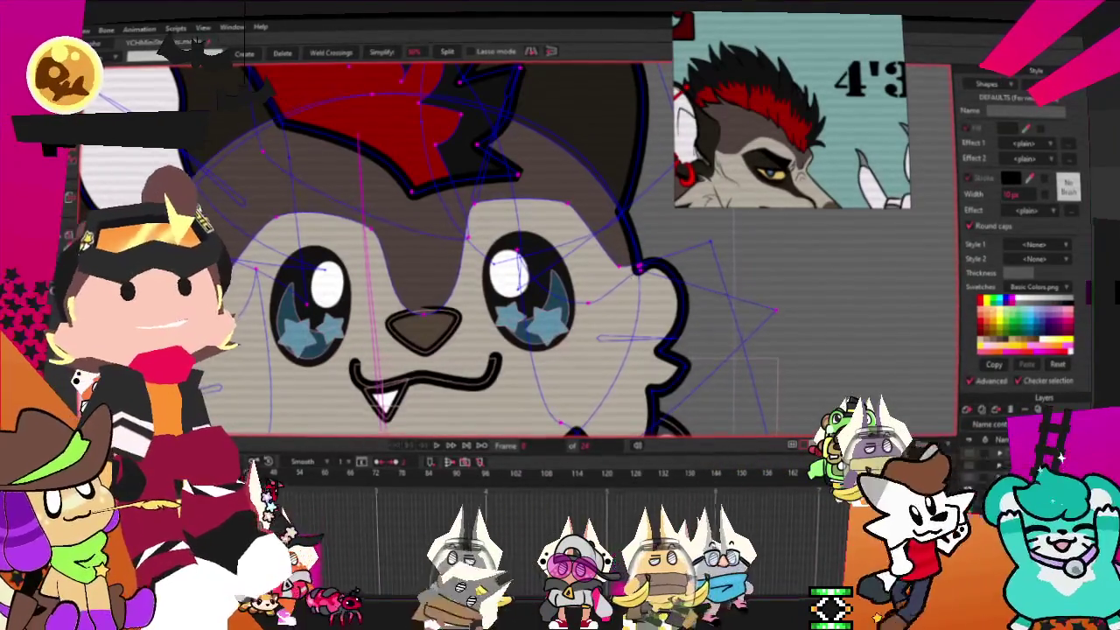
pyautogui.press('i')
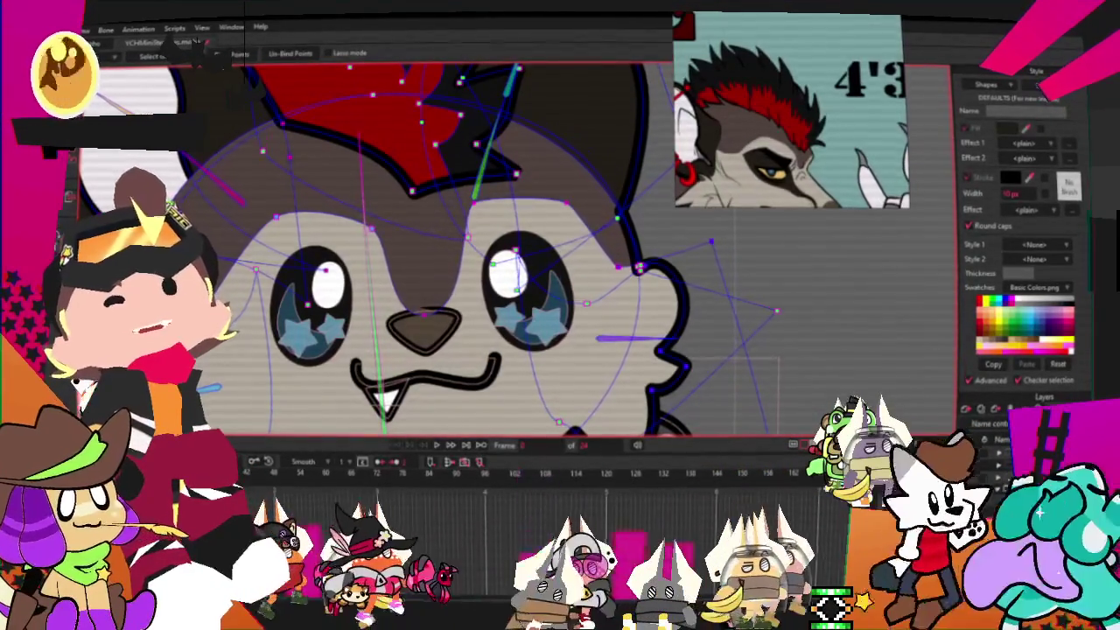
pyautogui.scroll(-2, 442, 200)
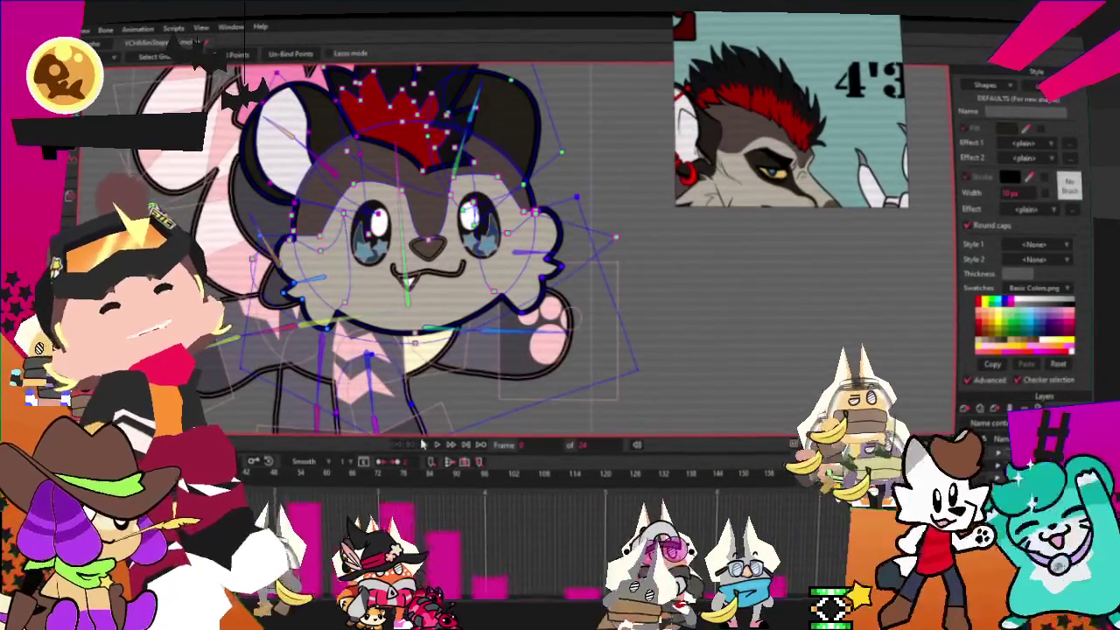
pyautogui.click(435, 445)
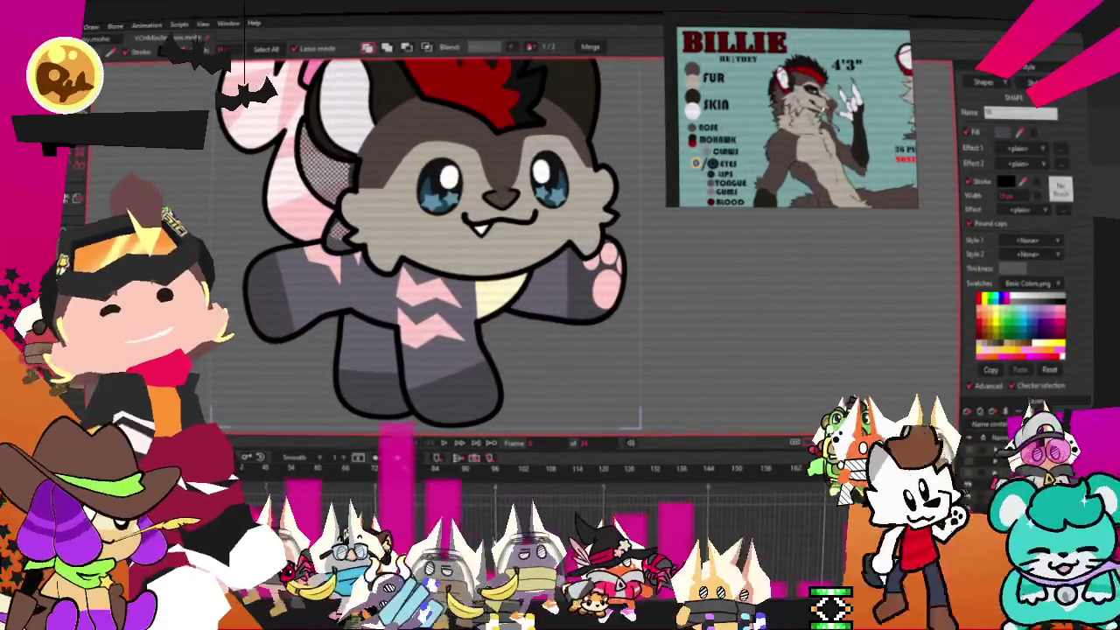
# Select the arm, cream neck and lower body/leg shapes with Select Shape.
pyautogui.scroll(3, 394, 308)
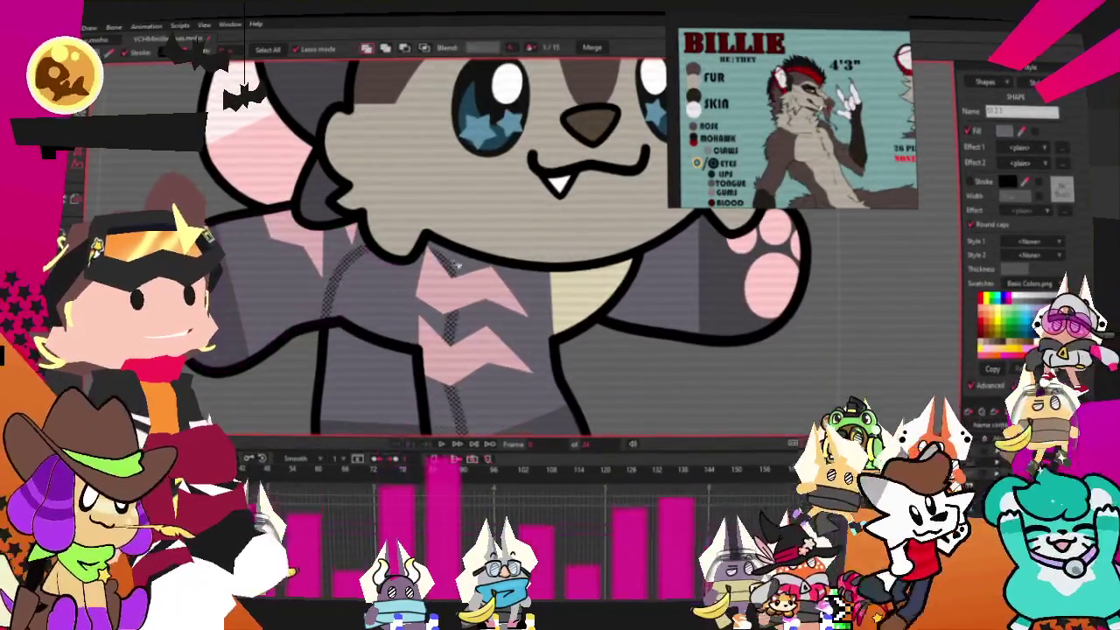
pyautogui.click(700, 298)
pyautogui.scroll(3, 776, 175)
pyautogui.scroll(2, 776, 175)
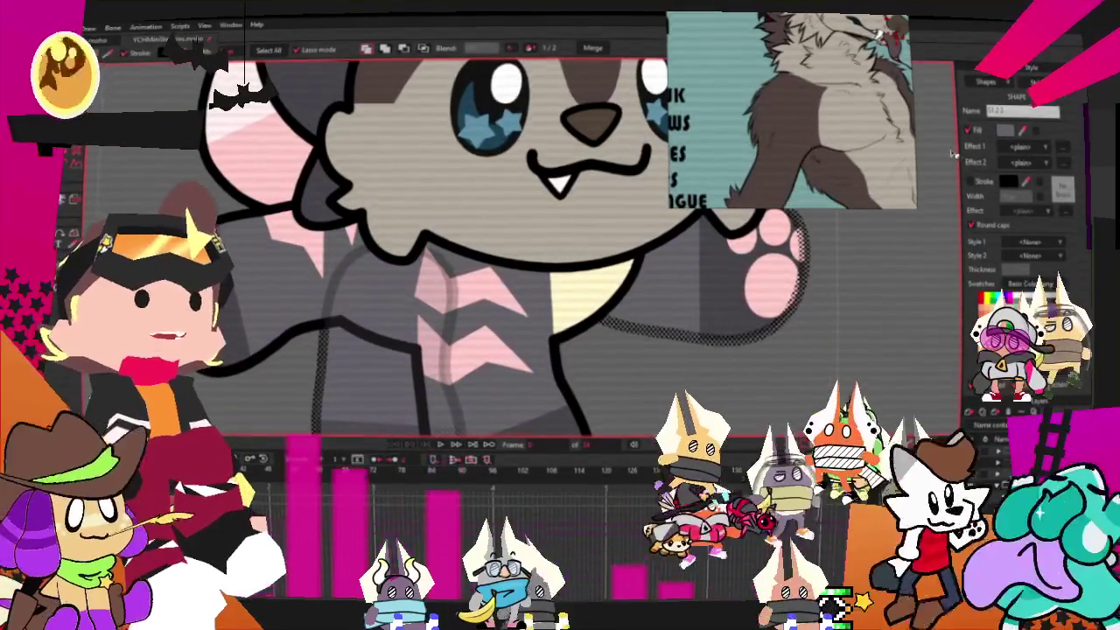
pyautogui.click(609, 287)
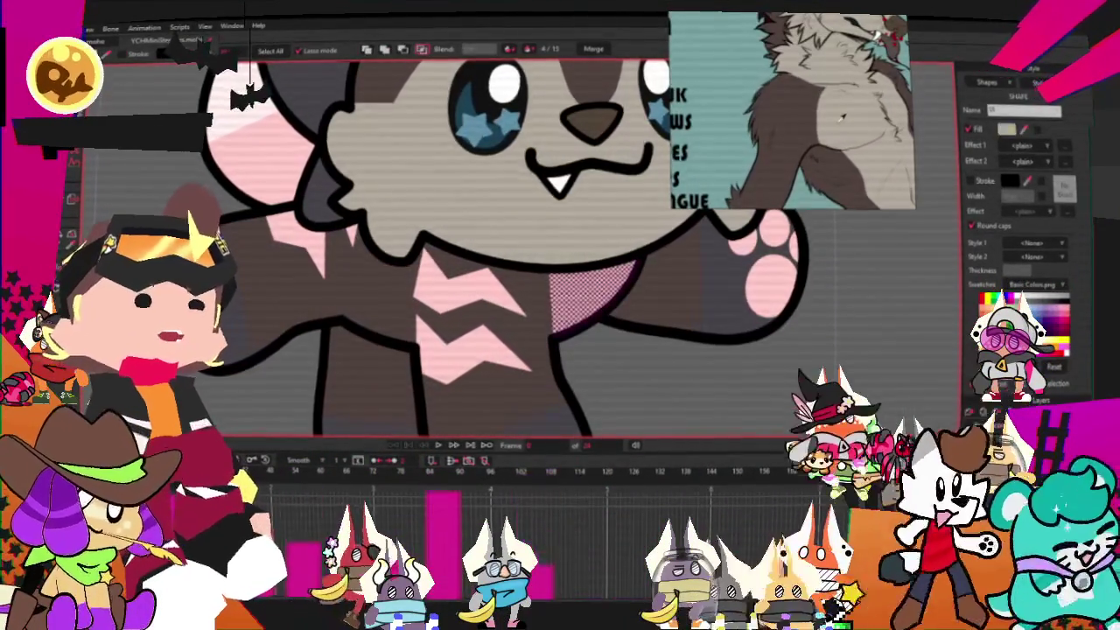
pyautogui.scroll(-4, 719, 234)
pyautogui.scroll(1, 687, 241)
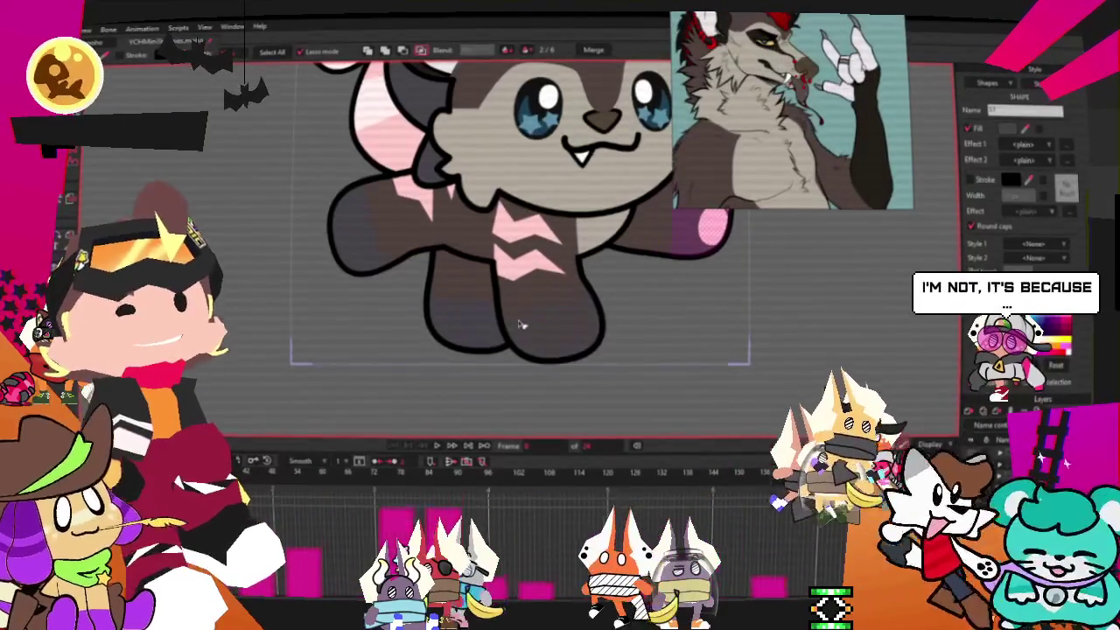
pyautogui.click(429, 323)
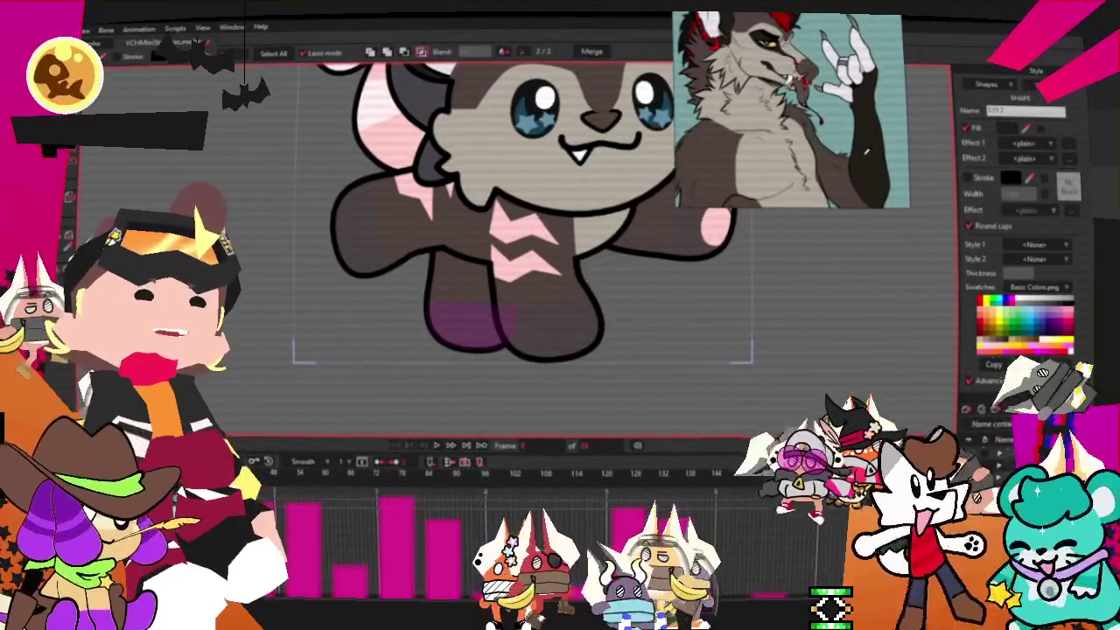
pyautogui.scroll(-2, 411, 228)
pyautogui.scroll(2, 411, 227)
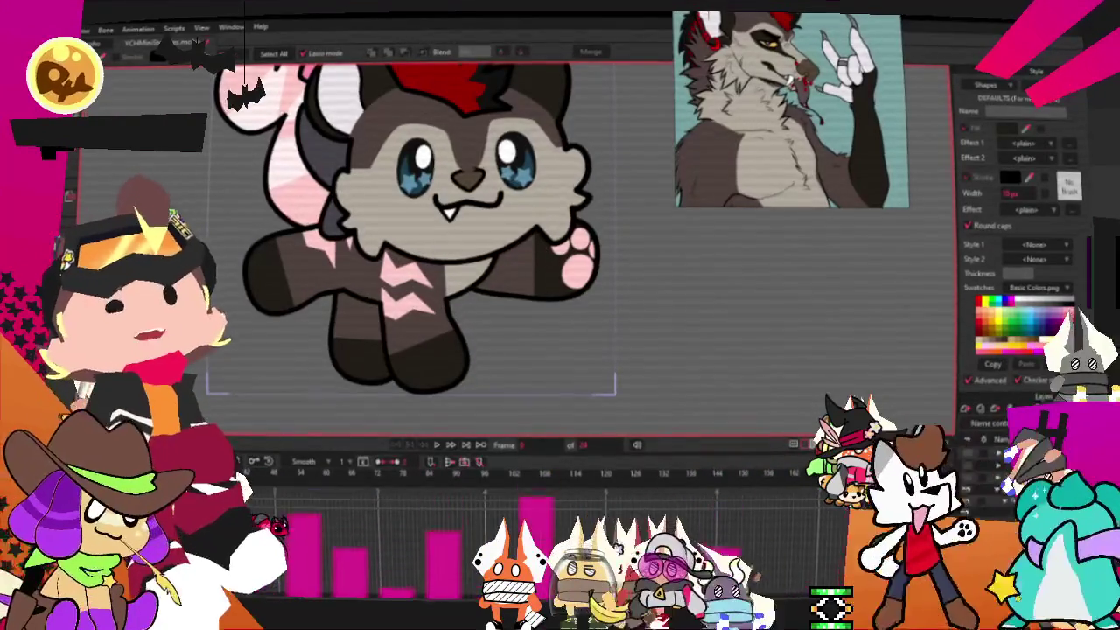
# Remove the pink chevron markings from the chest and nudge the left arm into place.
pyautogui.hotkey('ctrl', 'a')
pyautogui.press('t')
pyautogui.scroll(3, 412, 245)
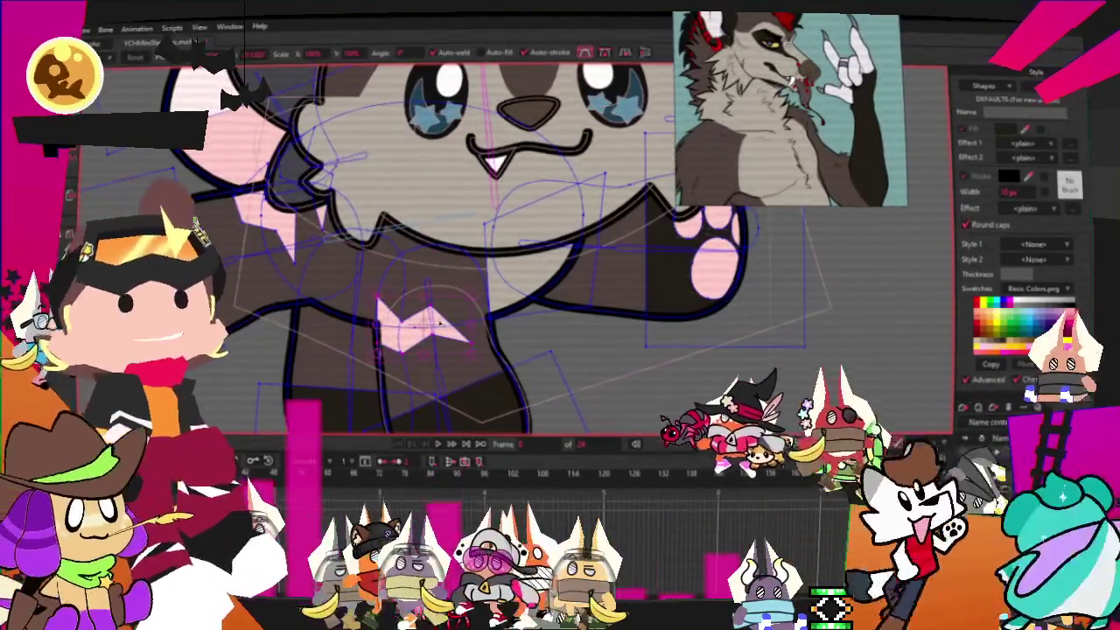
pyautogui.hotkey('ctrl', 'z')
pyautogui.scroll(3, 294, 236)
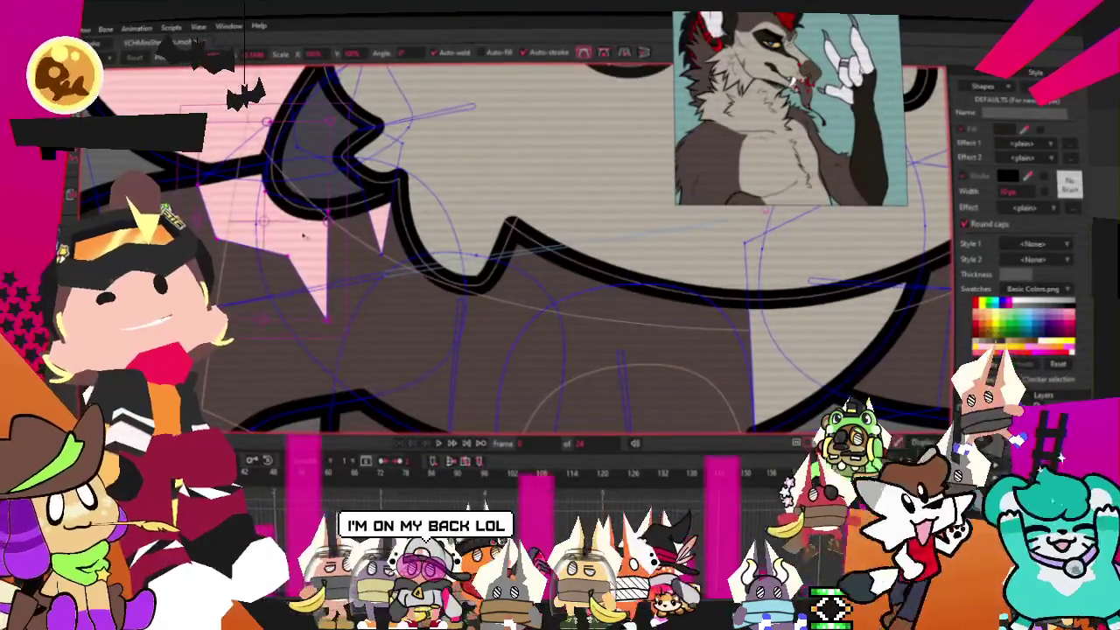
pyautogui.scroll(-3, 299, 238)
pyautogui.scroll(3, 477, 235)
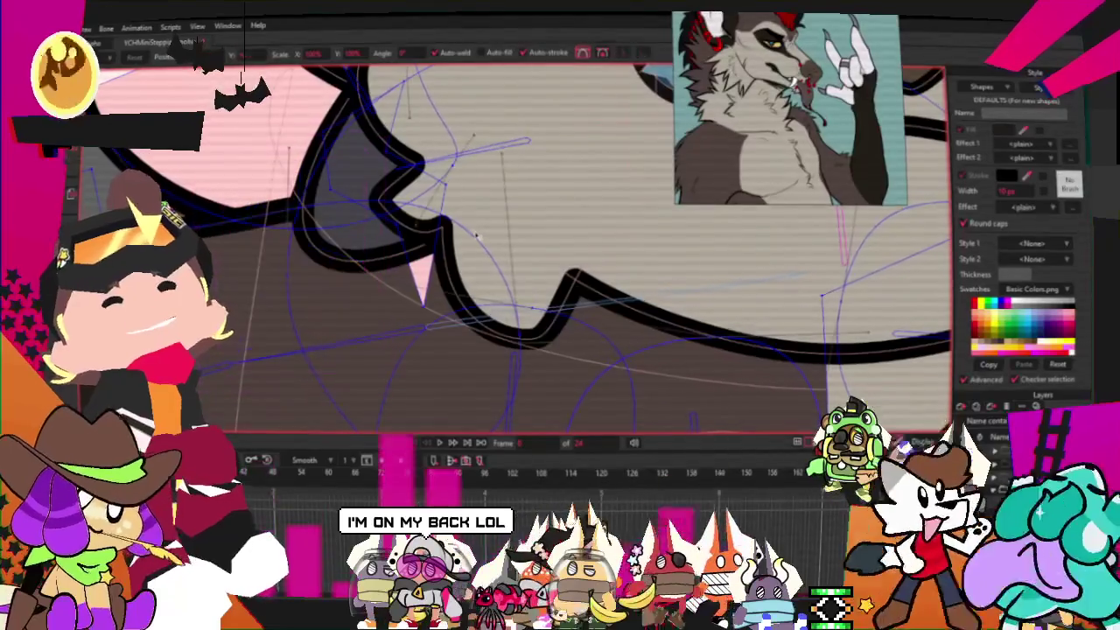
pyautogui.scroll(-2, 418, 276)
pyautogui.scroll(-2, 403, 270)
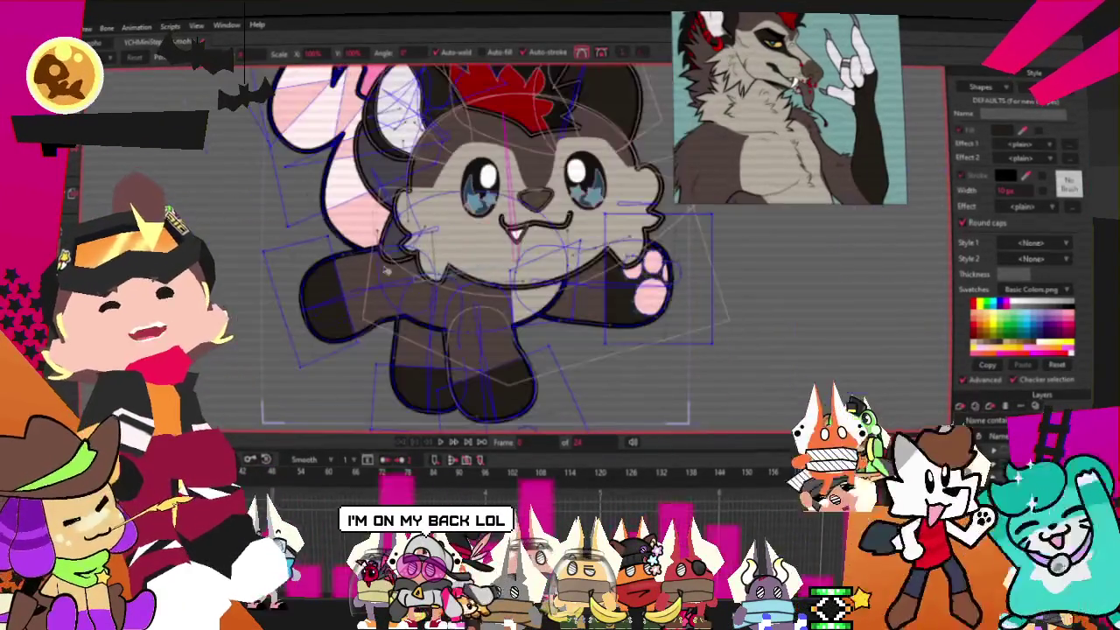
pyautogui.scroll(1, 336, 306)
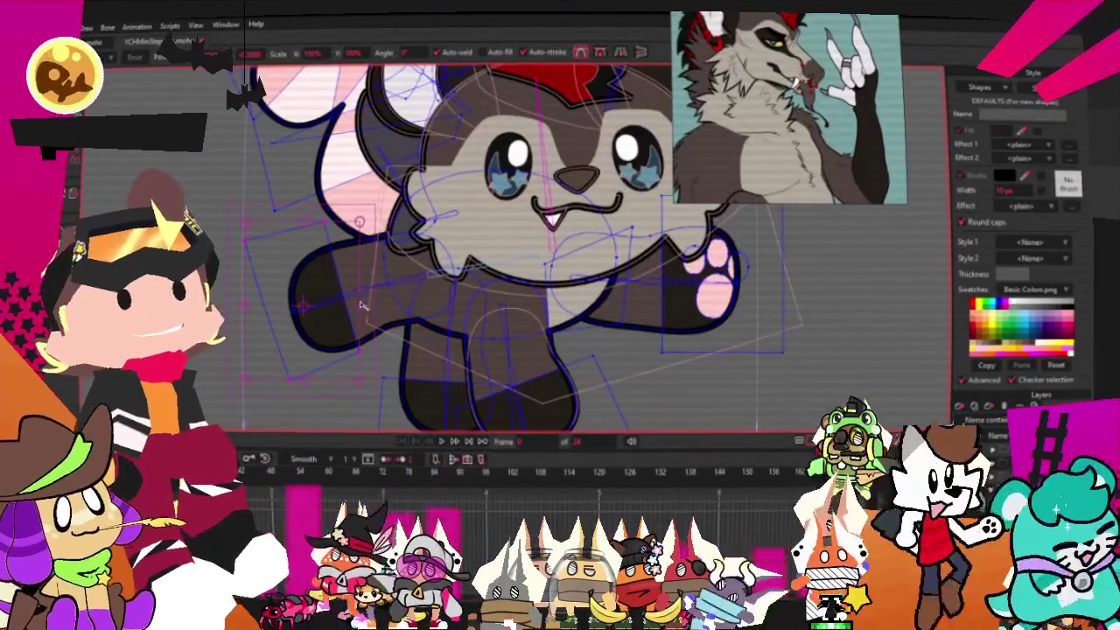
pyautogui.moveTo(368, 307); pyautogui.dragTo(374, 312)
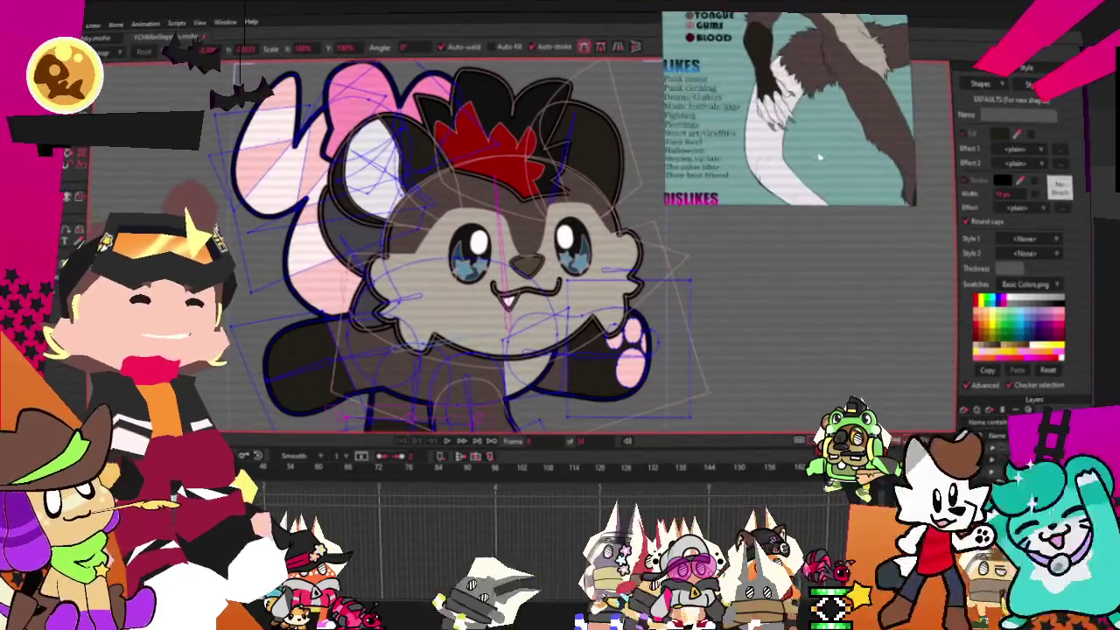
# Pick the striped tail shape and make its fill plain white.
pyautogui.press('g')
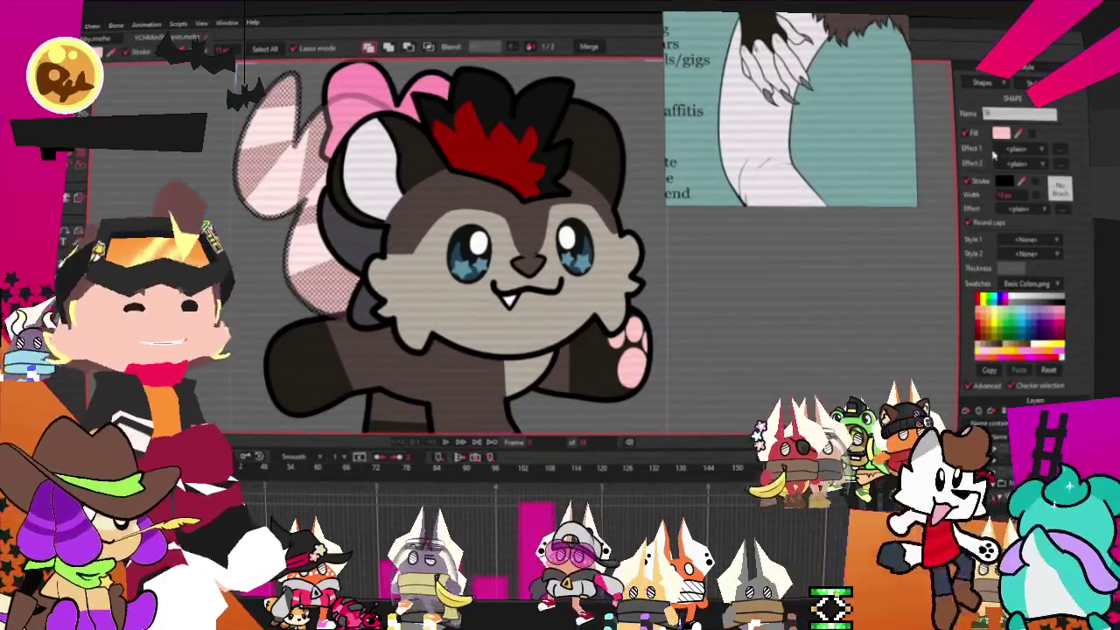
pyautogui.click(1026, 149)
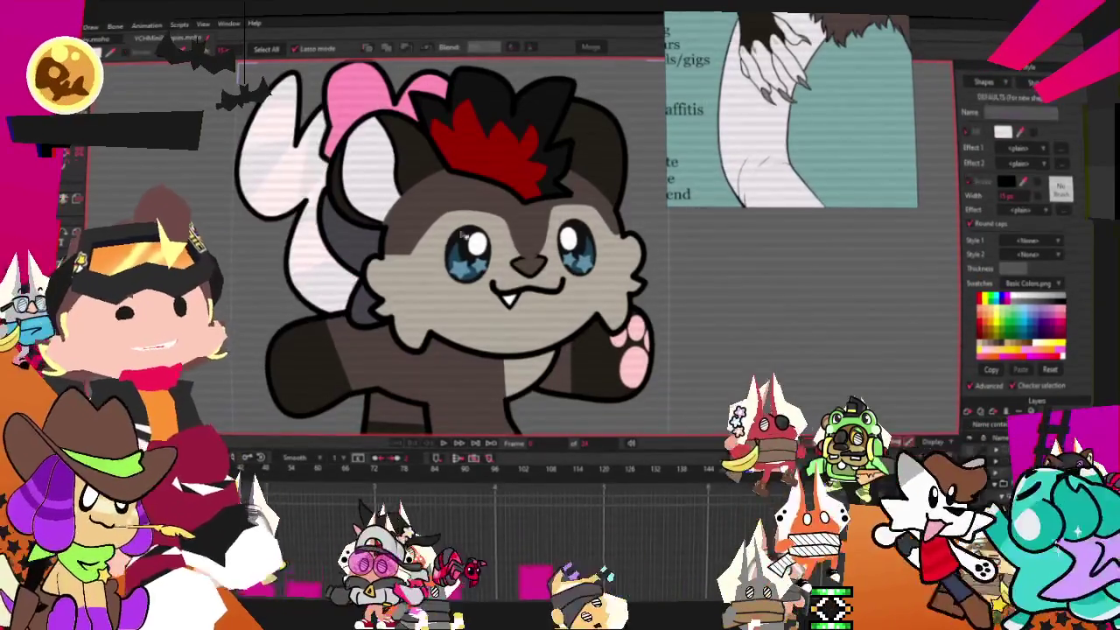
pyautogui.scroll(-1, 313, 232)
pyautogui.click(313, 232)
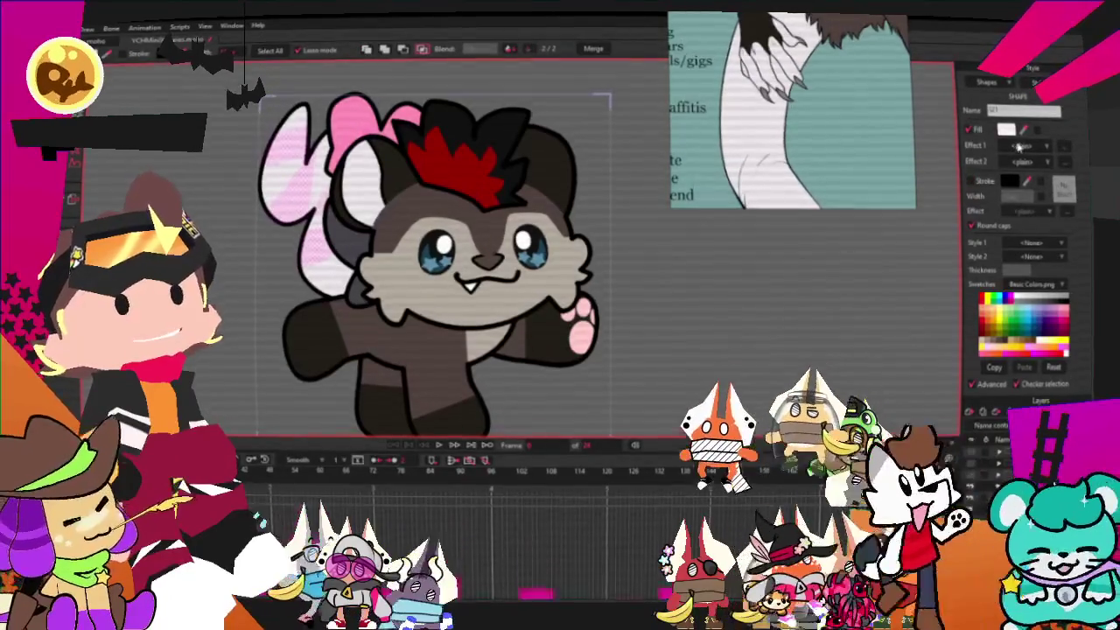
pyautogui.click(676, 327)
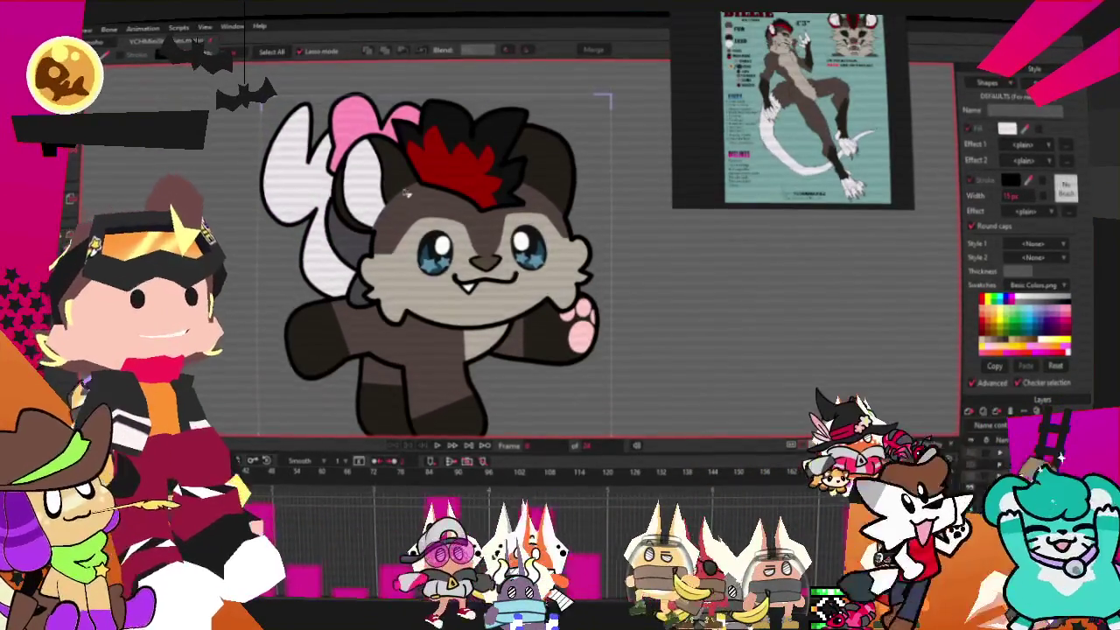
pyautogui.scroll(1, 426, 180)
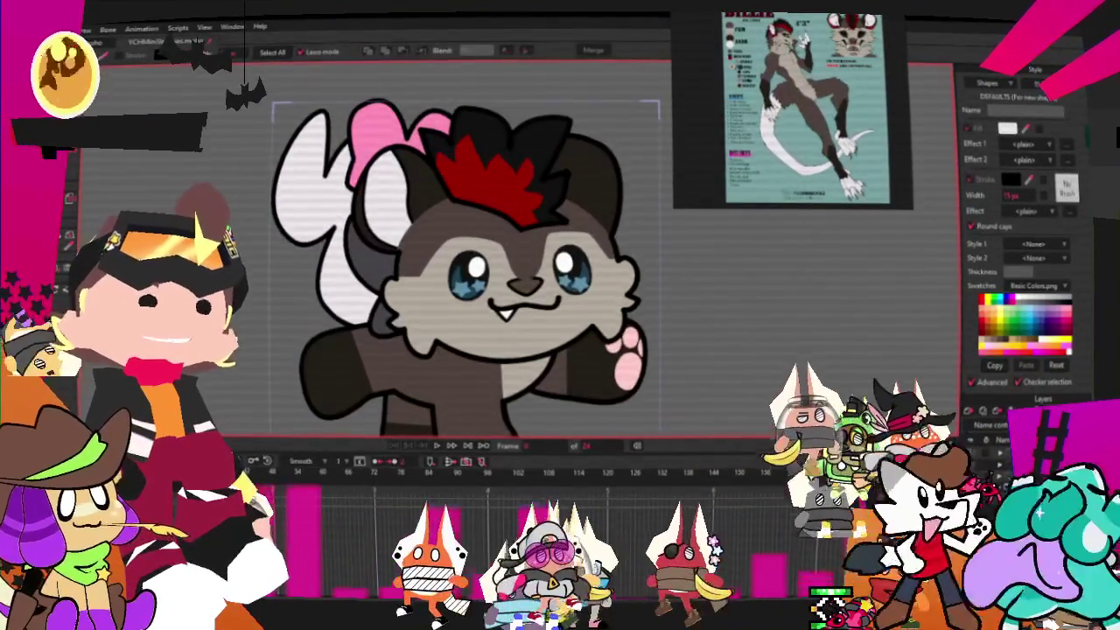
pyautogui.hotkey('ctrl', 'a')
pyautogui.press('t')
pyautogui.scroll(2, 383, 118)
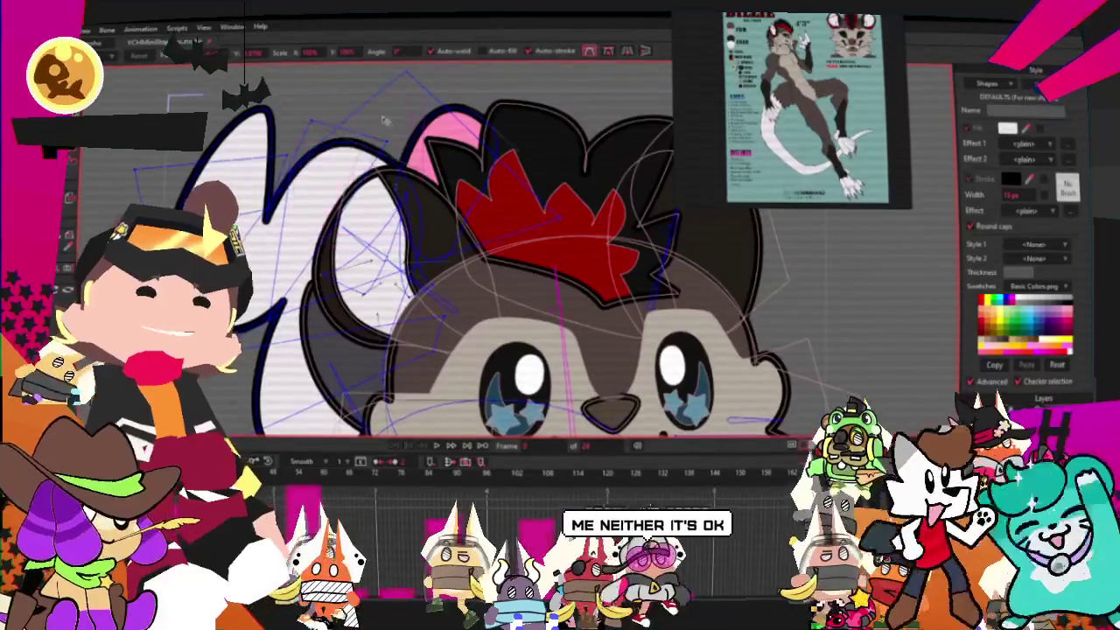
# Remove the pink inner-ear shape from the head and switch to point editing.
pyautogui.scroll(1, 439, 142)
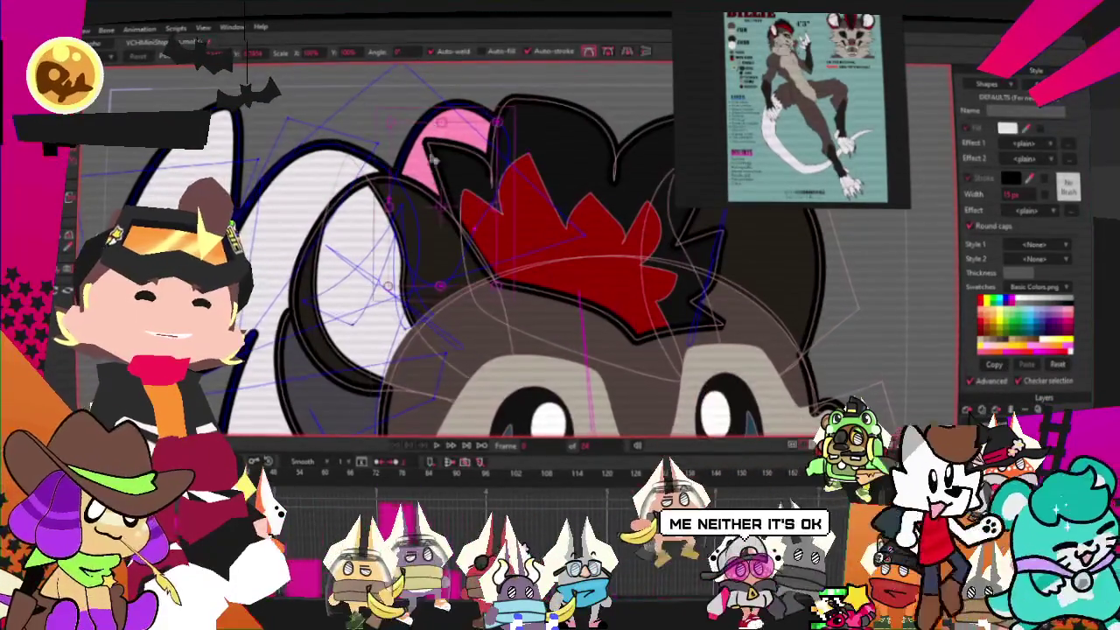
pyautogui.click(438, 142)
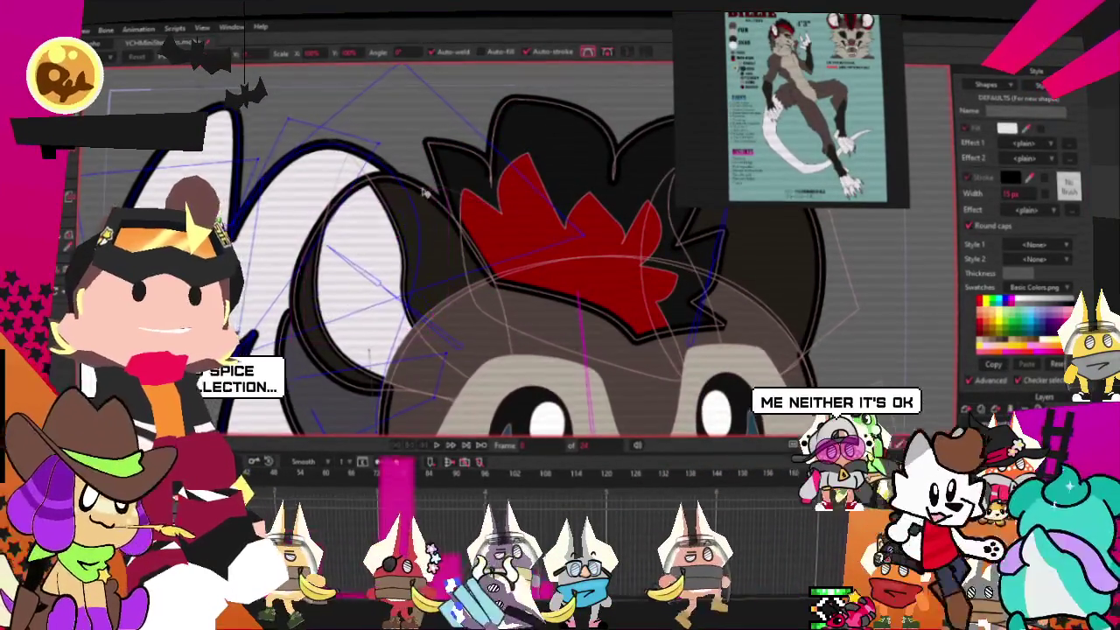
pyautogui.scroll(-1, 469, 155)
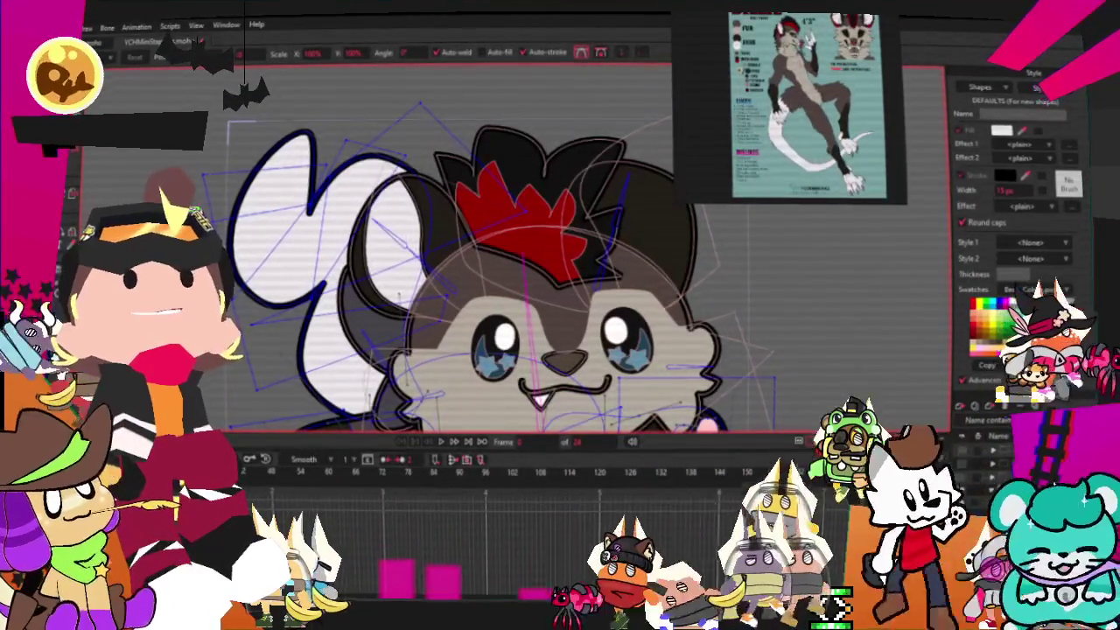
pyautogui.scroll(-3, 496, 164)
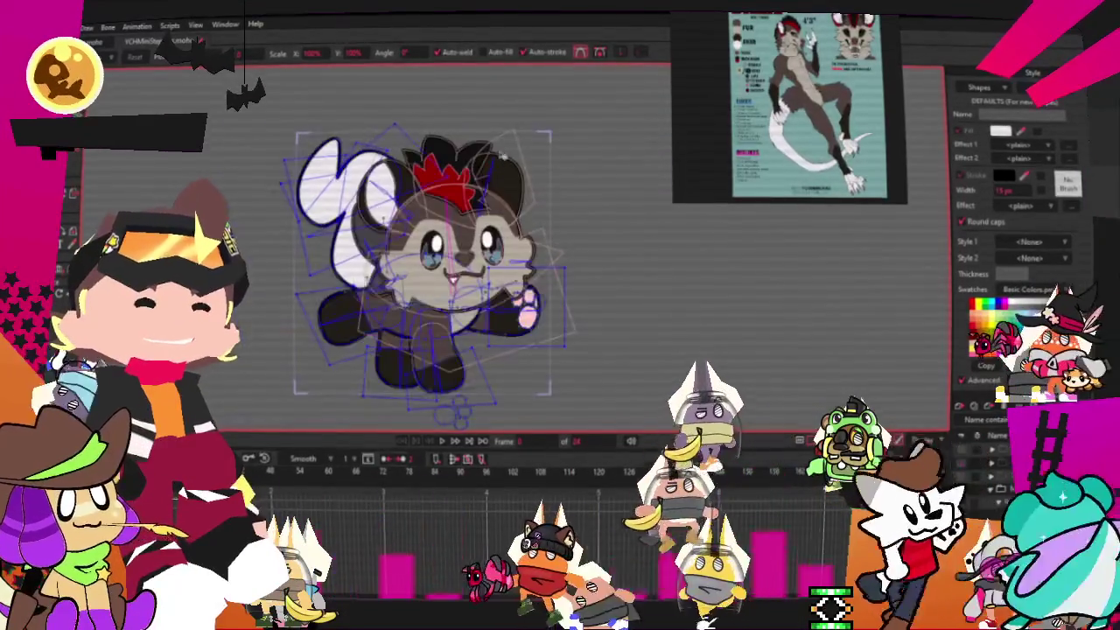
pyautogui.scroll(3, 496, 163)
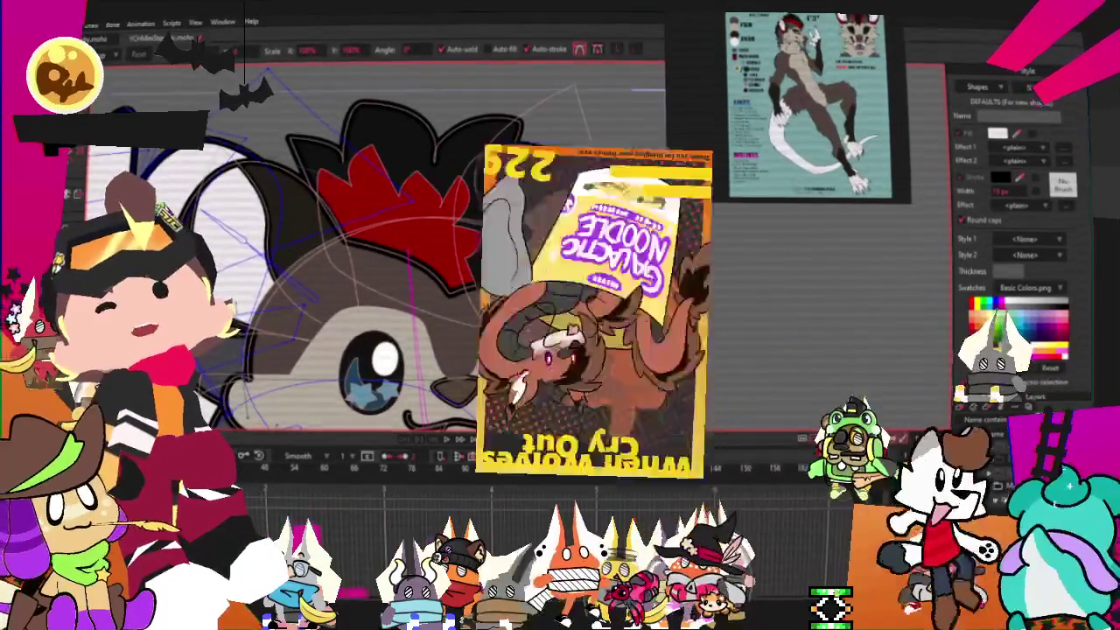
pyautogui.press('g')
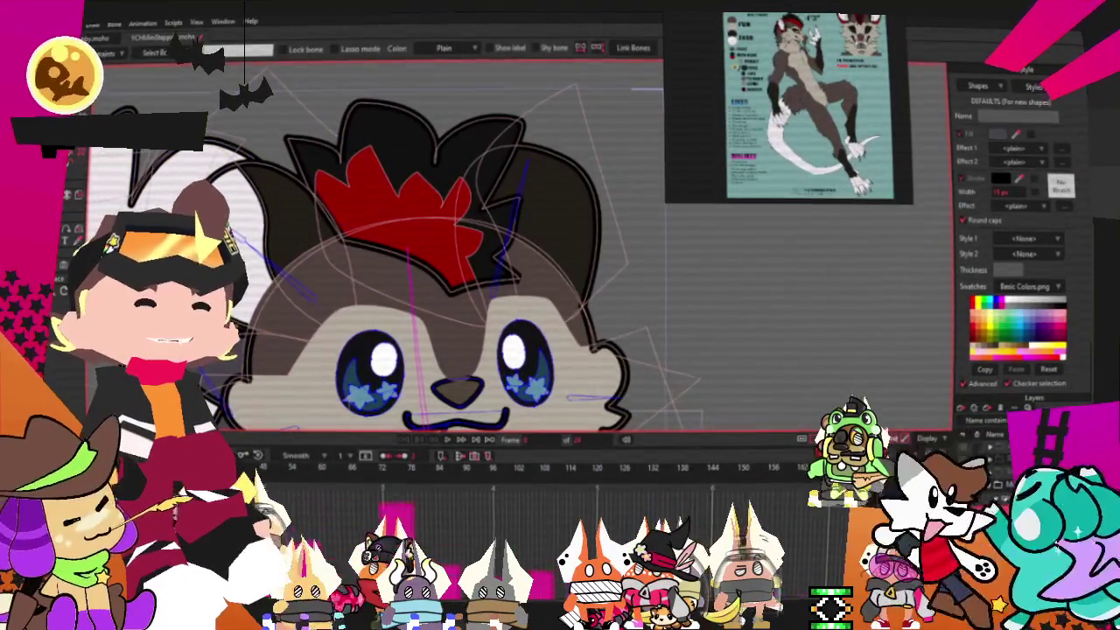
pyautogui.hotkey('ctrl', 'a')
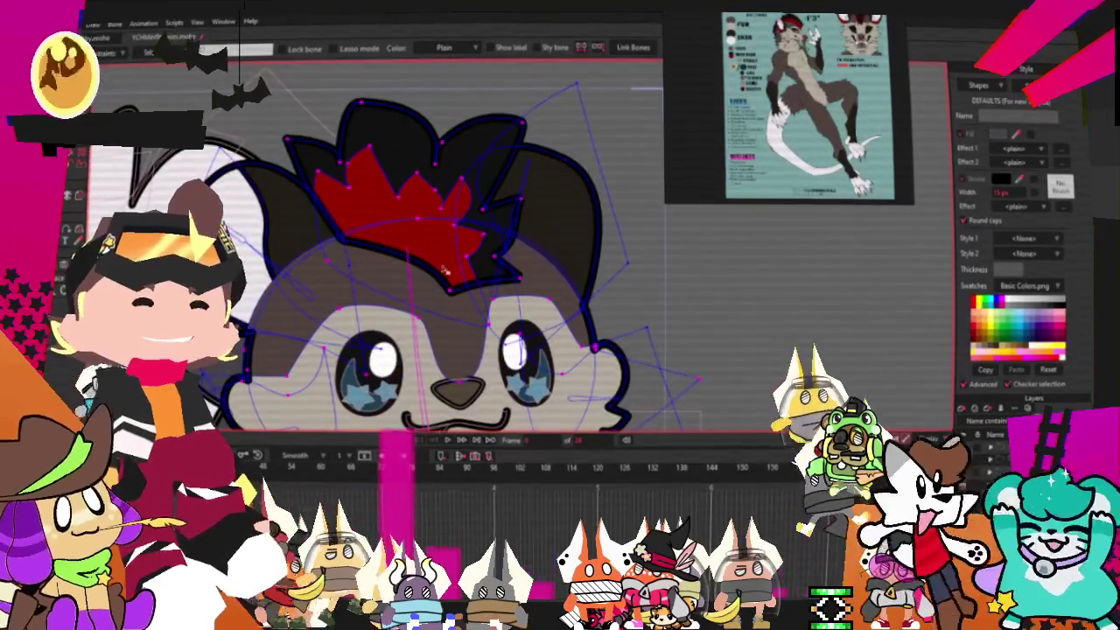
pyautogui.scroll(-2, 360, 196)
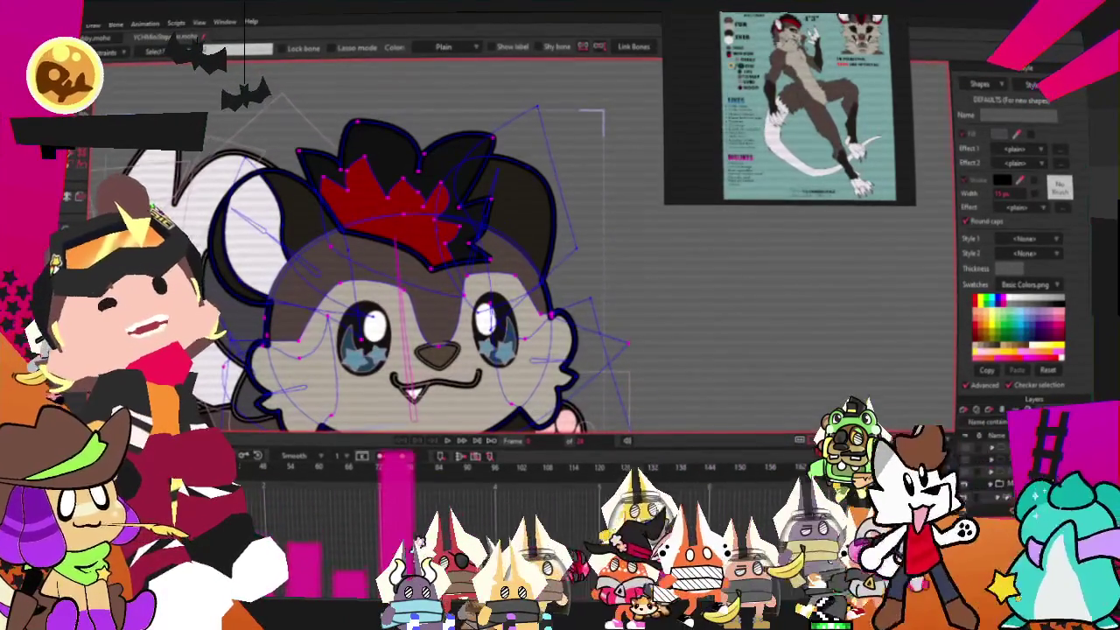
pyautogui.press('g')
pyautogui.scroll(2, 280, 99)
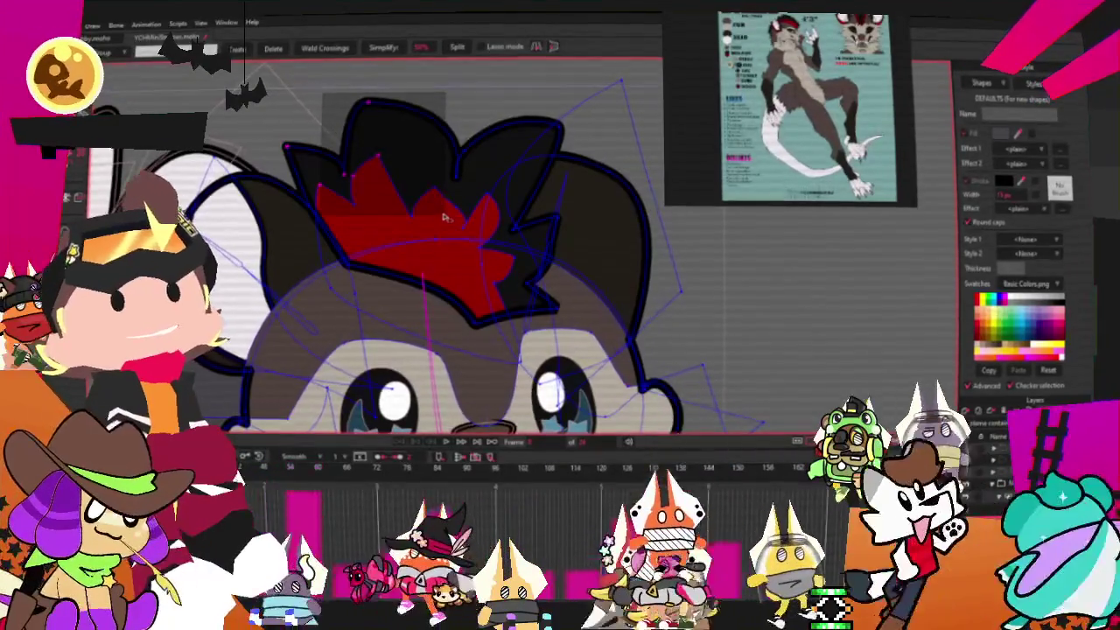
# Marquee-select all the points of the black mohawk.
pyautogui.click(418, 105)
pyautogui.moveTo(419, 106); pyautogui.dragTo(457, 222)
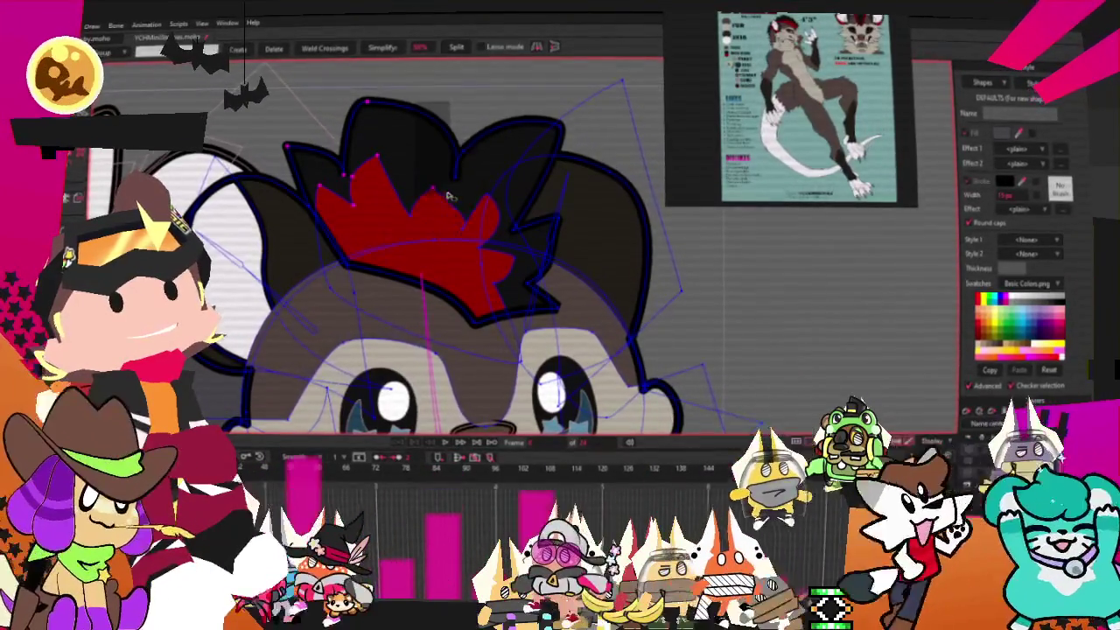
pyautogui.moveTo(543, 107); pyautogui.dragTo(575, 145)
pyautogui.scroll(3, 516, 179)
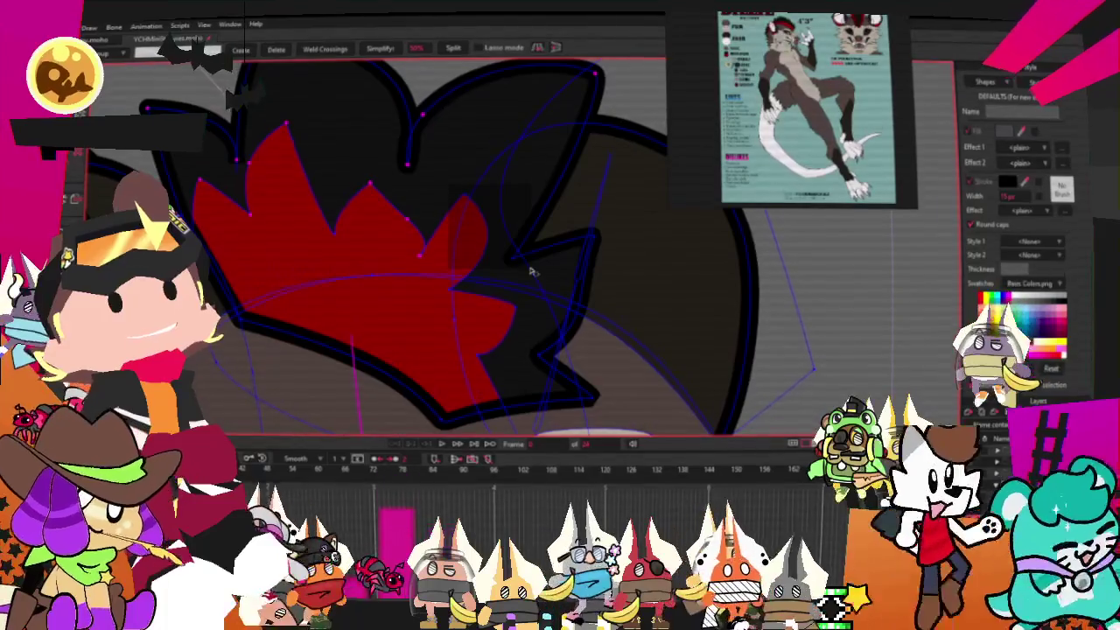
pyautogui.scroll(3, 484, 259)
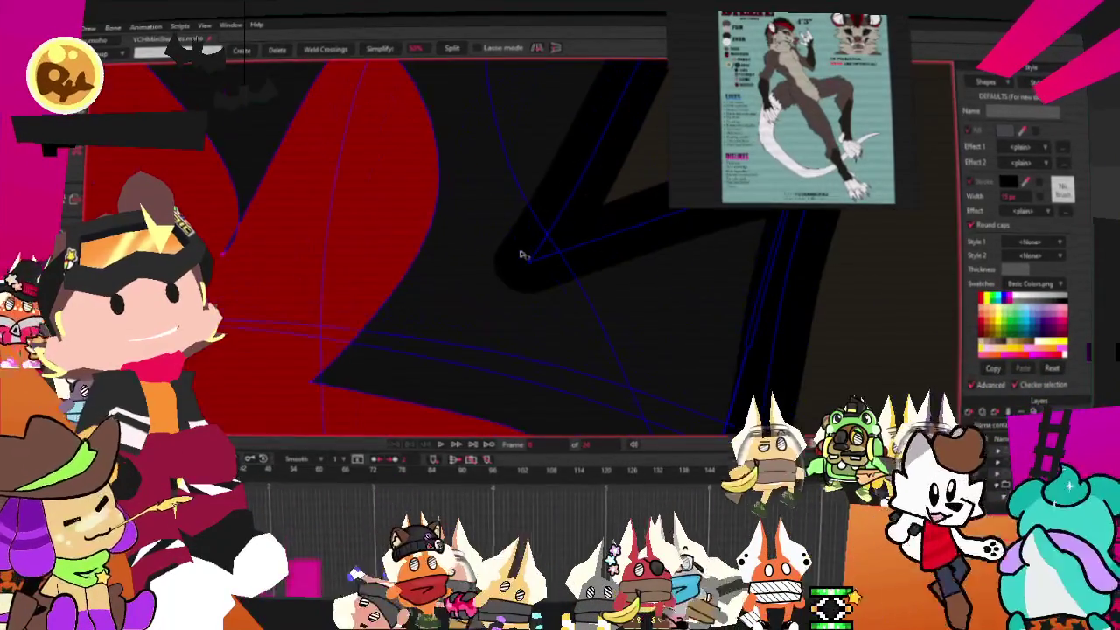
pyautogui.scroll(-2, 551, 280)
pyautogui.scroll(-3, 610, 194)
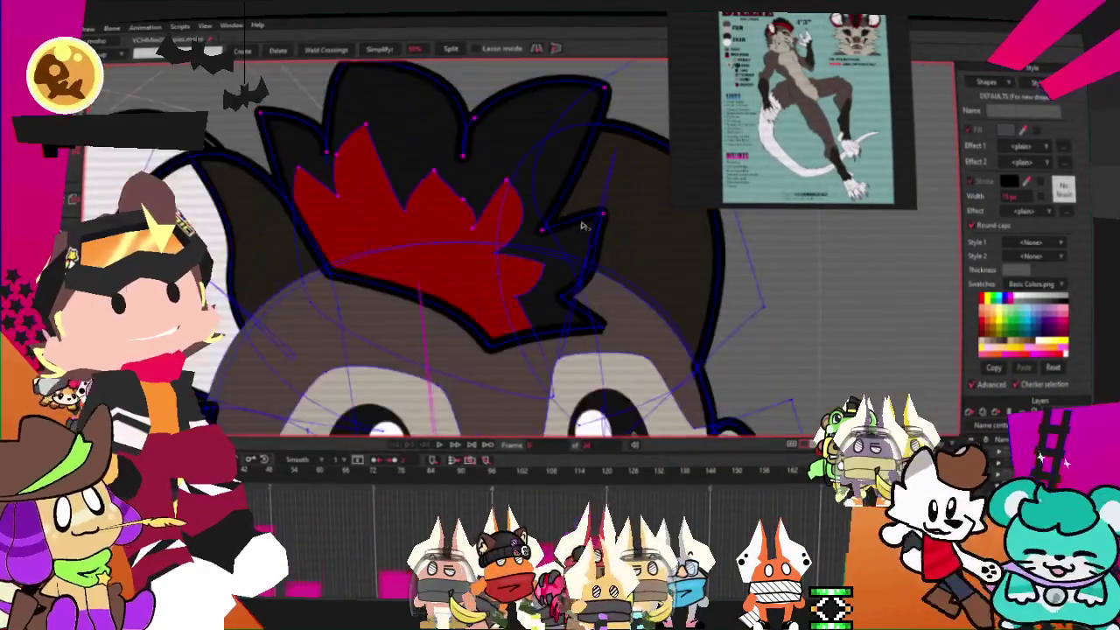
pyautogui.scroll(3, 560, 295)
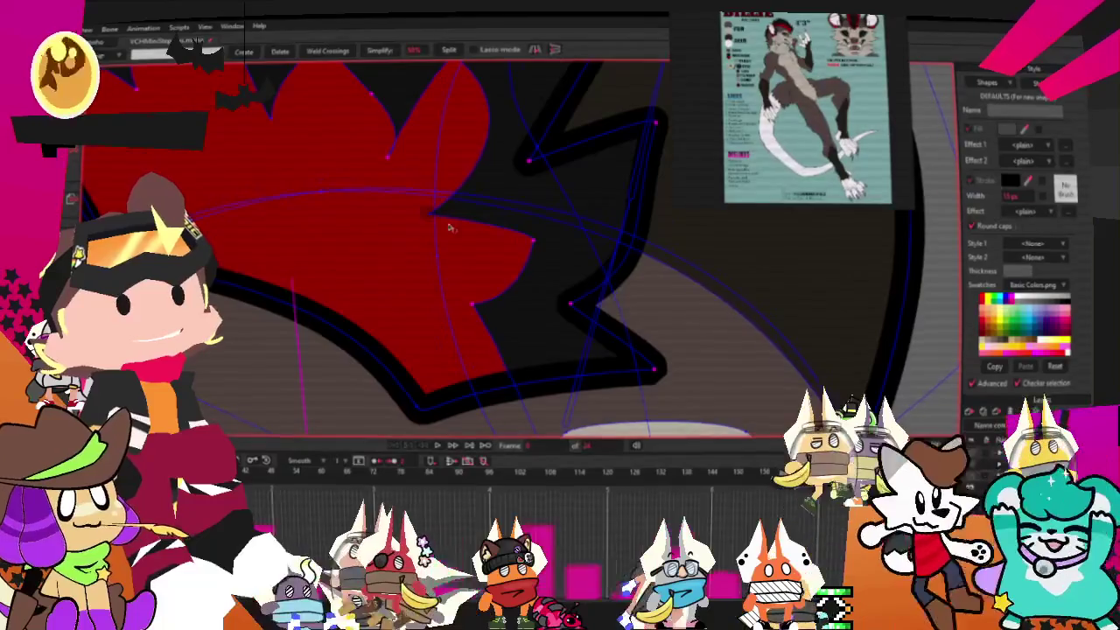
pyautogui.scroll(-2, 439, 221)
pyautogui.scroll(-2, 447, 262)
pyautogui.scroll(3, 455, 315)
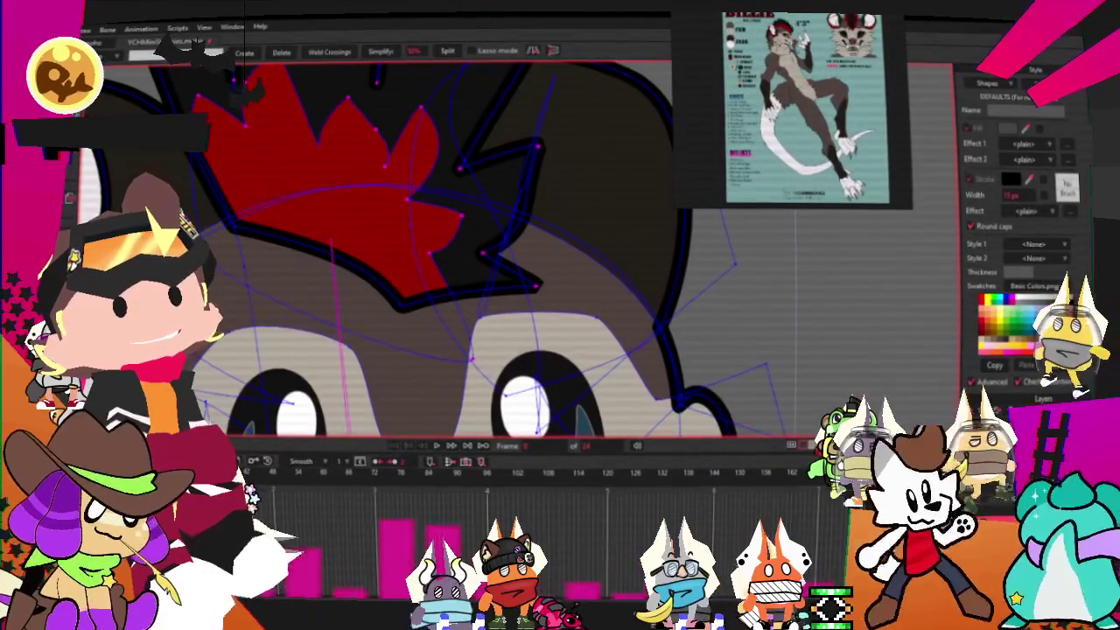
# Bind the mohawk points to the head bone, then return to Select Points.
pyautogui.press('i')
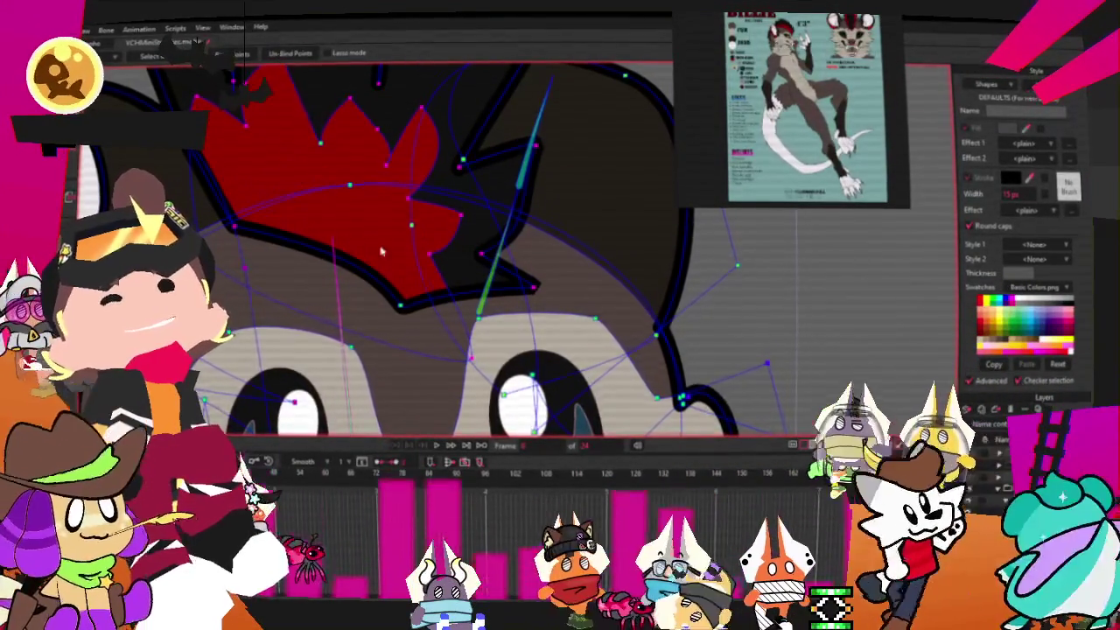
pyautogui.scroll(-5, 369, 245)
pyautogui.scroll(-3, 368, 289)
pyautogui.scroll(-2, 359, 271)
pyautogui.scroll(-2, 349, 263)
pyautogui.press('g')
pyautogui.scroll(3, 344, 249)
pyautogui.scroll(-3, 368, 201)
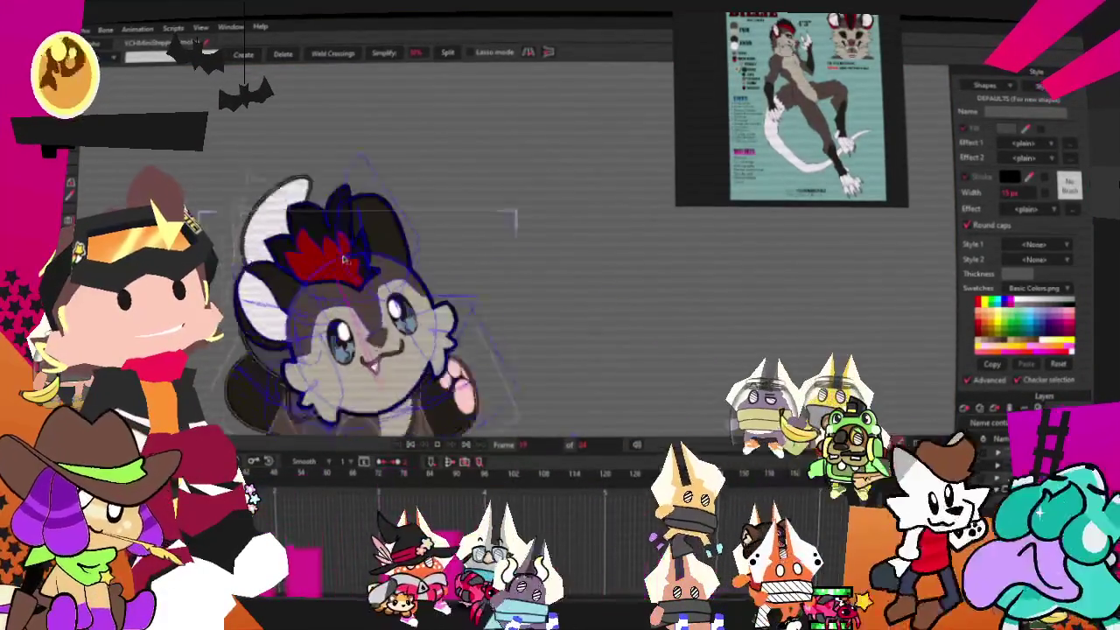
pyautogui.scroll(3, 394, 149)
pyautogui.scroll(-3, 398, 137)
pyautogui.scroll(2, 420, 145)
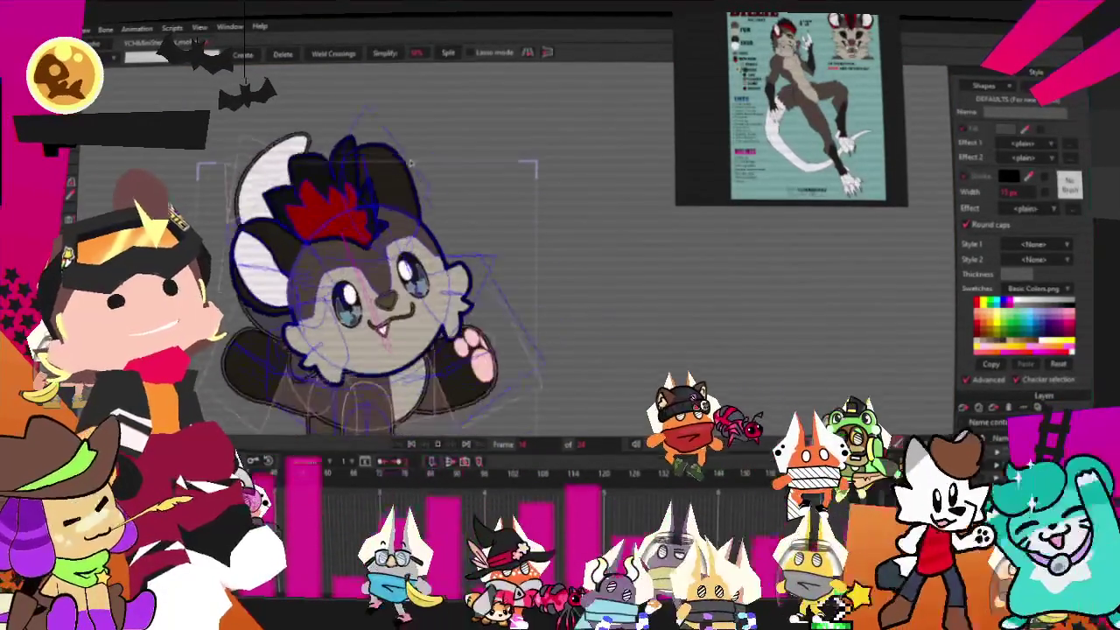
pyautogui.scroll(1, 437, 149)
pyautogui.scroll(-2, 450, 155)
pyautogui.scroll(2, 448, 183)
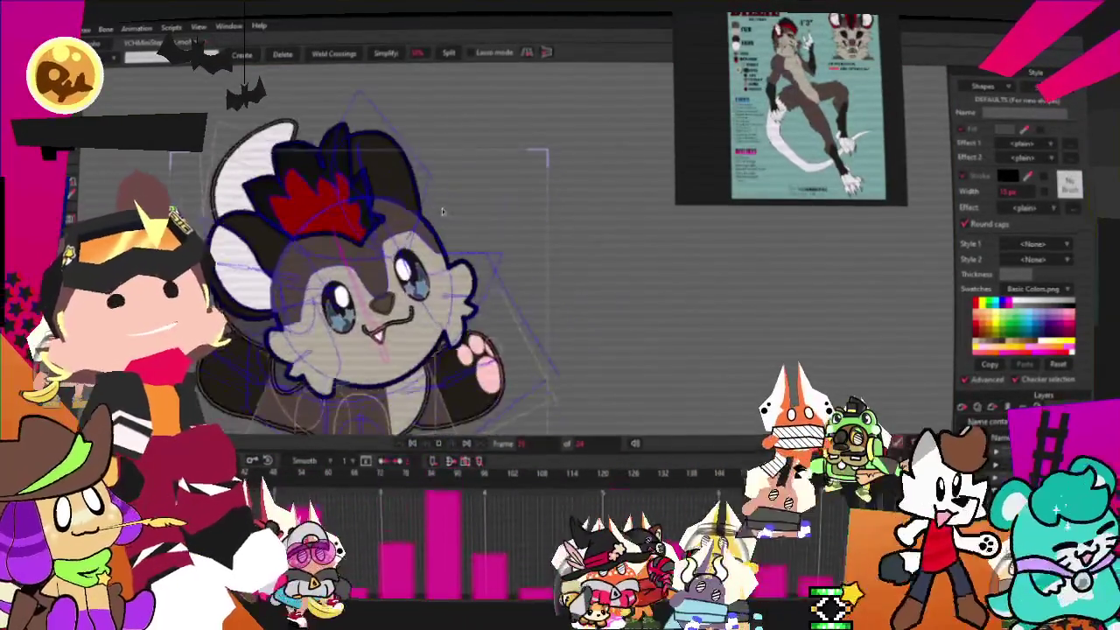
pyautogui.scroll(-1, 445, 223)
pyautogui.scroll(2, 437, 227)
pyautogui.scroll(-2, 431, 224)
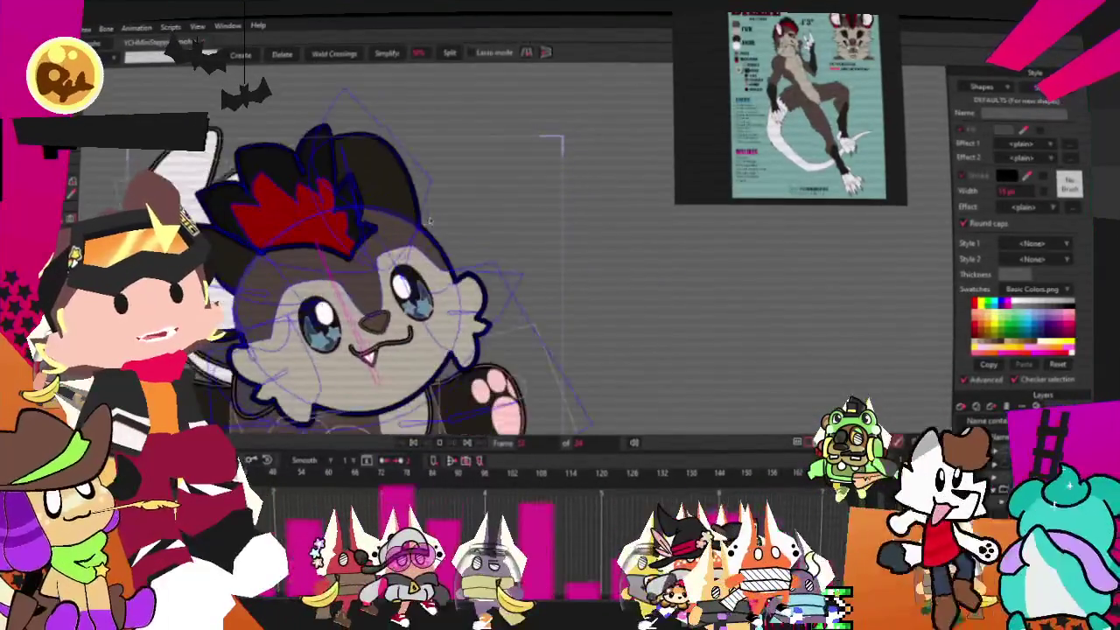
pyautogui.scroll(2, 424, 222)
pyautogui.scroll(-1, 417, 220)
pyautogui.scroll(1, 416, 221)
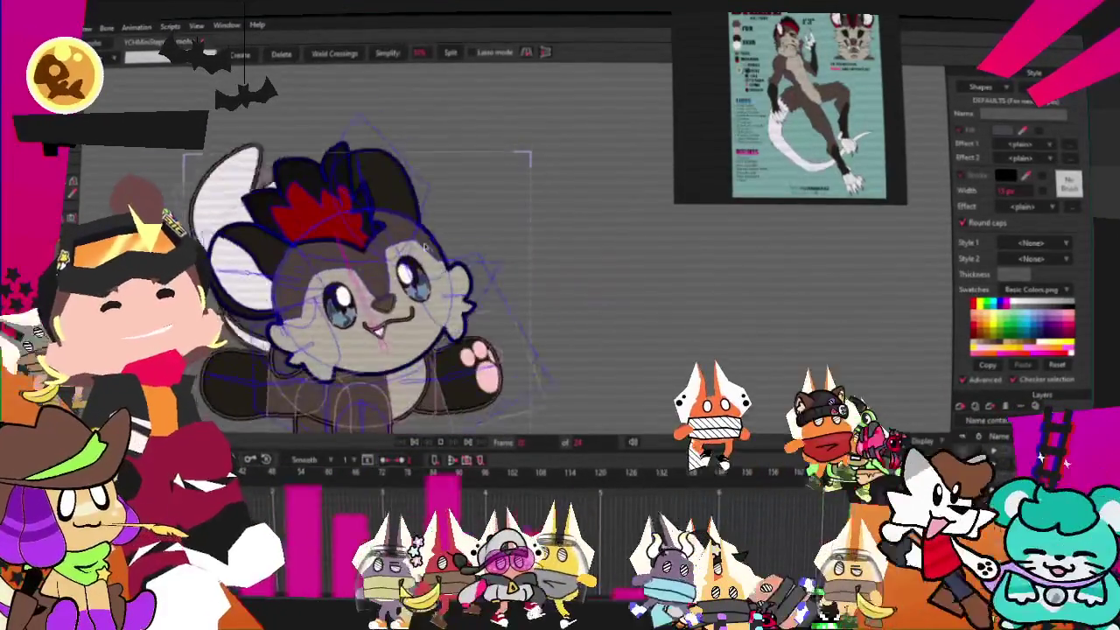
pyautogui.scroll(-2, 417, 221)
pyautogui.scroll(2, 417, 221)
pyautogui.scroll(-2, 416, 221)
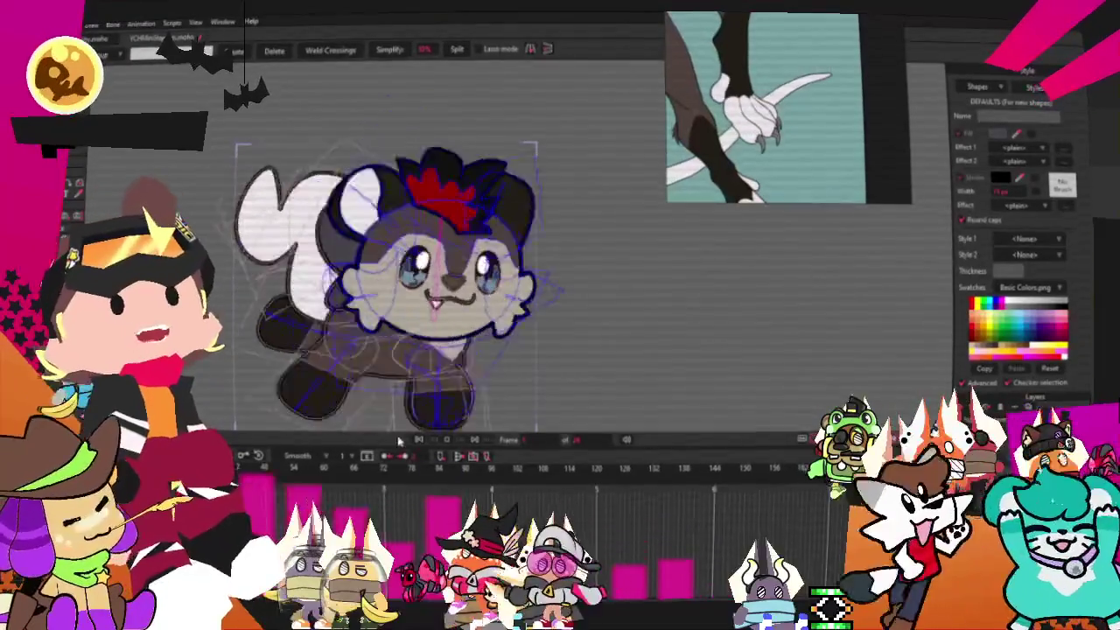
# Select the lower leg shape and give its marking a white fill.
pyautogui.scroll(3, 471, 298)
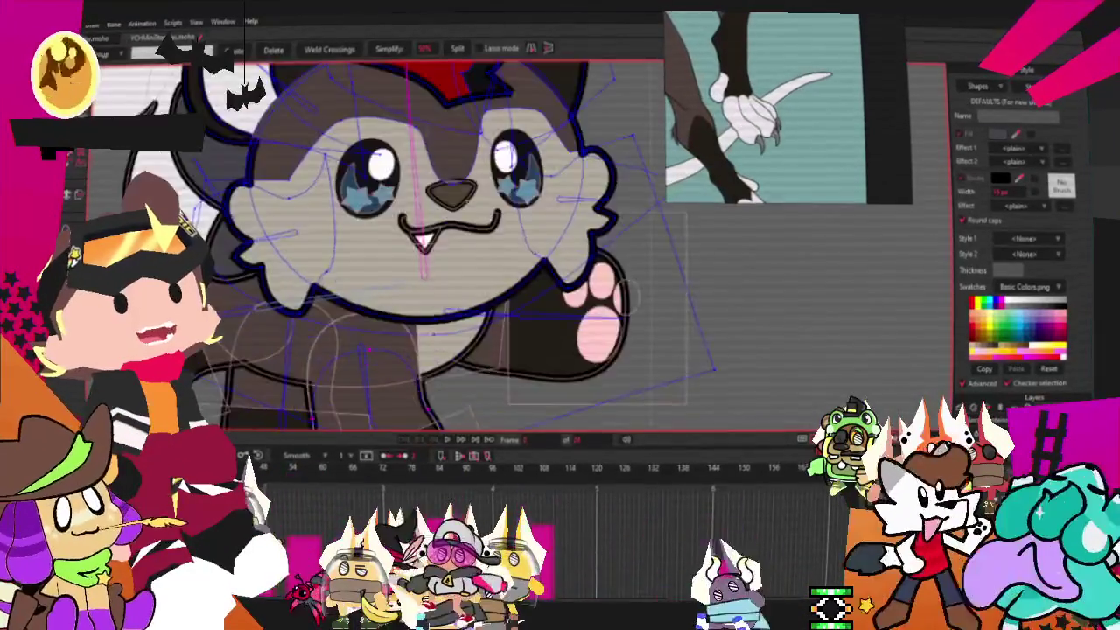
pyautogui.scroll(2, 471, 299)
pyautogui.click(426, 131)
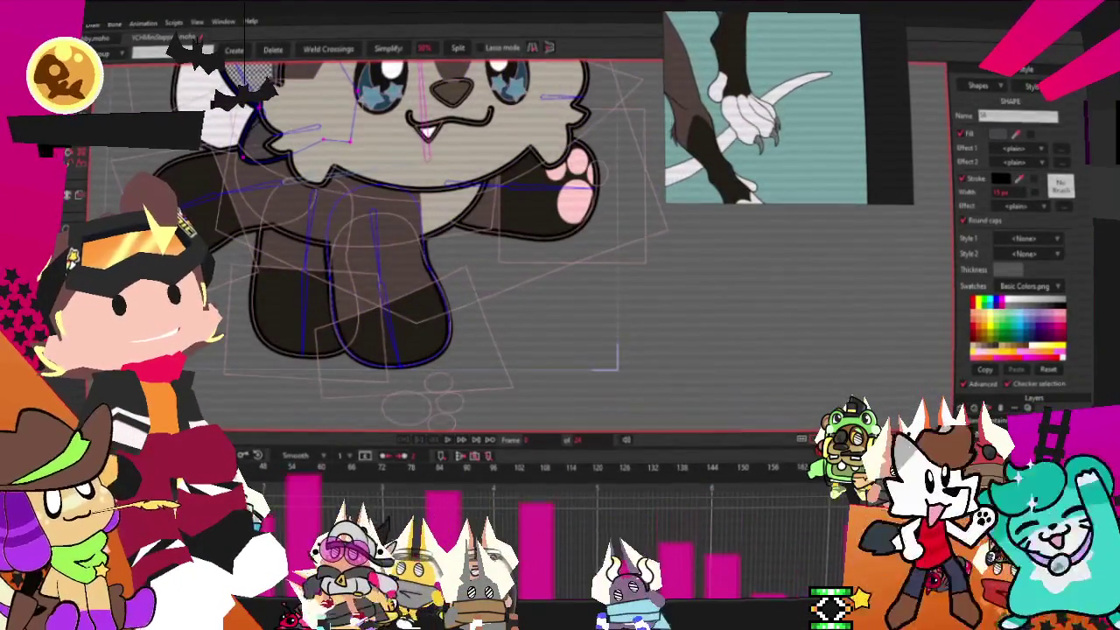
pyautogui.click(427, 131)
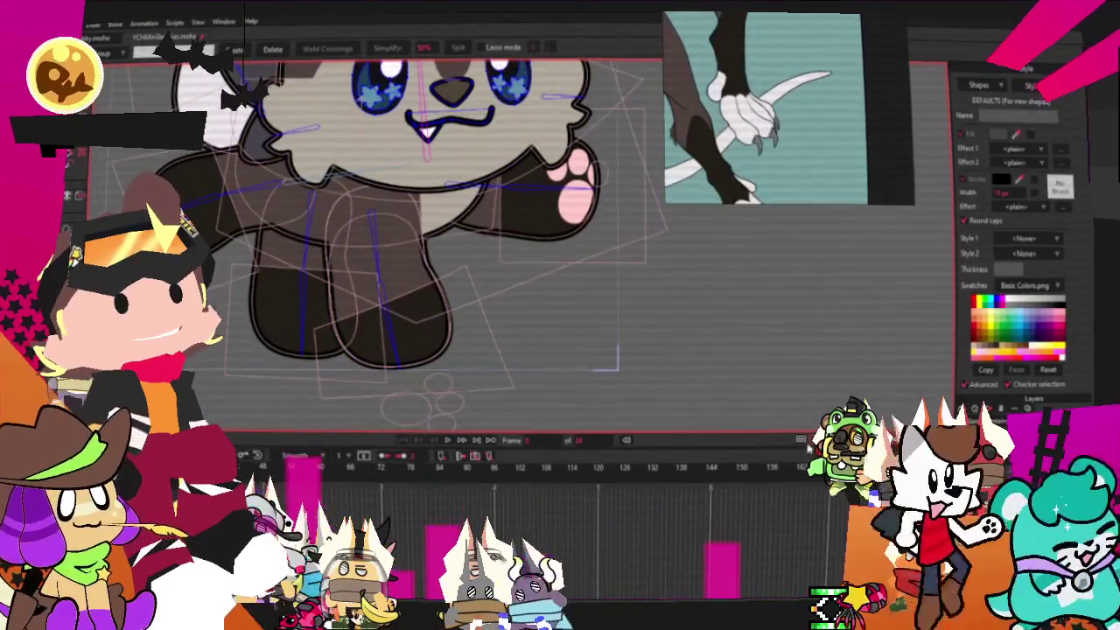
pyautogui.hotkey('ctrl', 'a')
pyautogui.scroll(3, 438, 263)
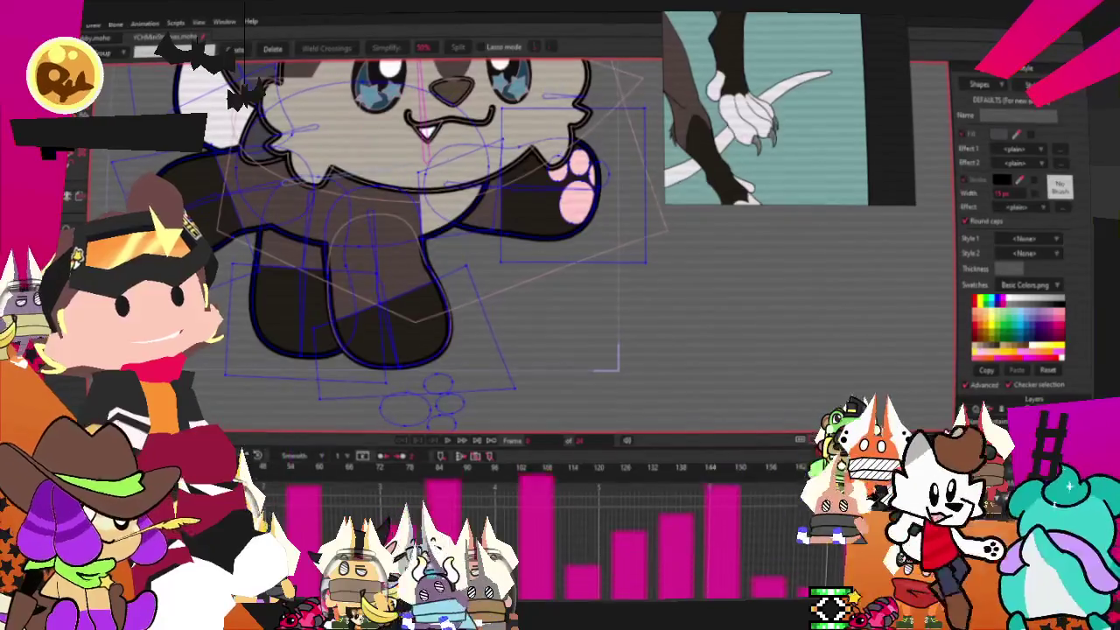
pyautogui.press('t')
pyautogui.scroll(-2, 438, 306)
pyautogui.press('q')
pyautogui.click(420, 332)
pyautogui.scroll(-1, 420, 332)
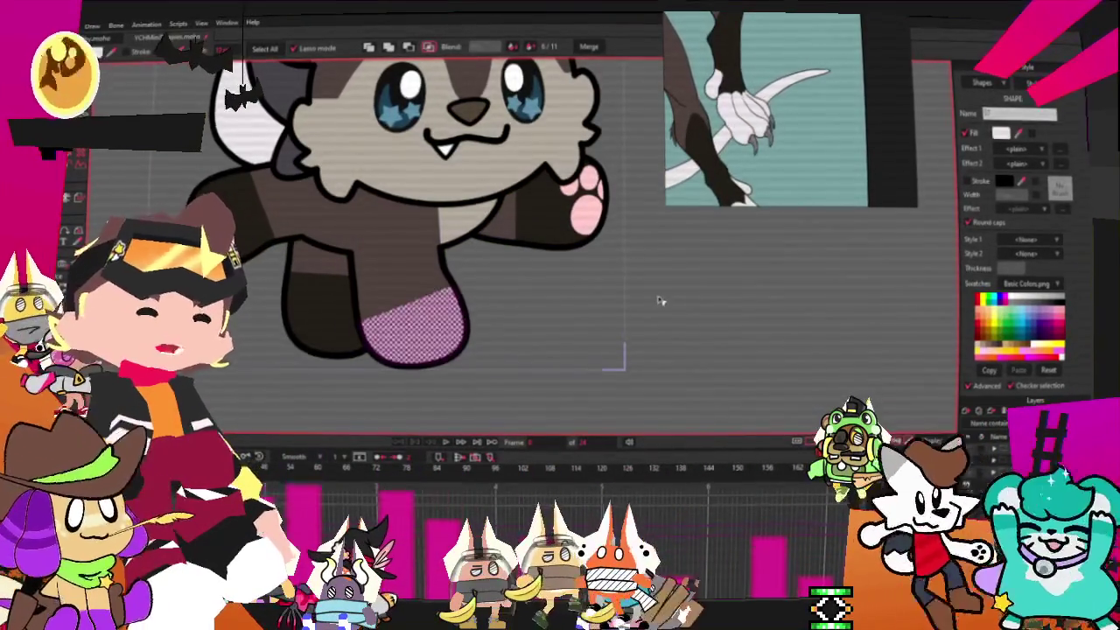
# Reshape the white leg marking's points to fit the leg's outline.
pyautogui.press('t')
pyautogui.scroll(2, 391, 321)
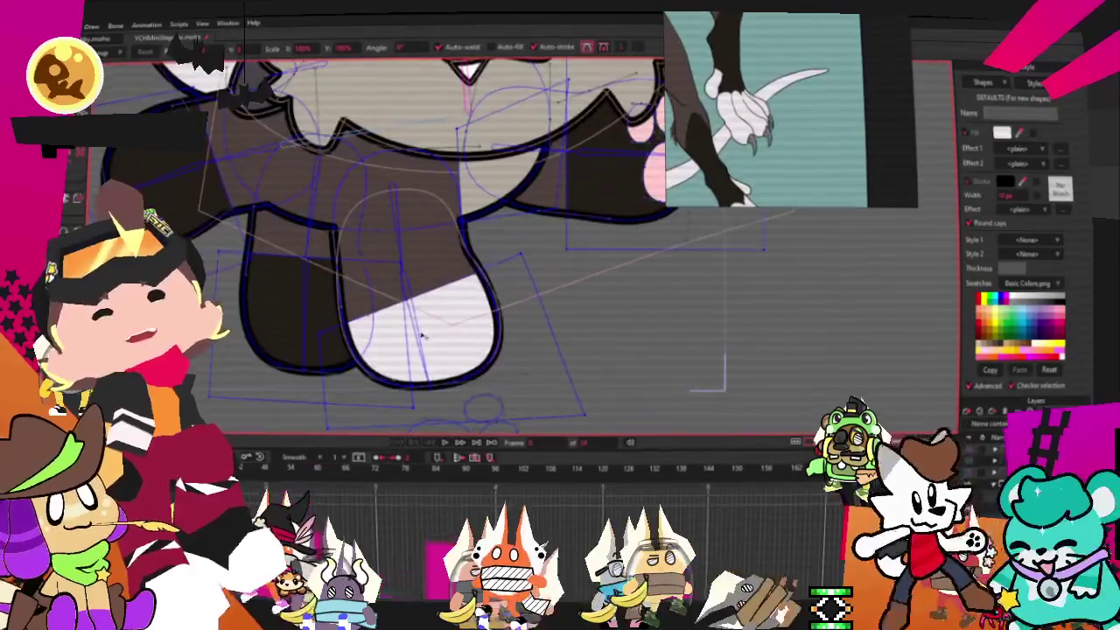
pyautogui.scroll(-5, 393, 323)
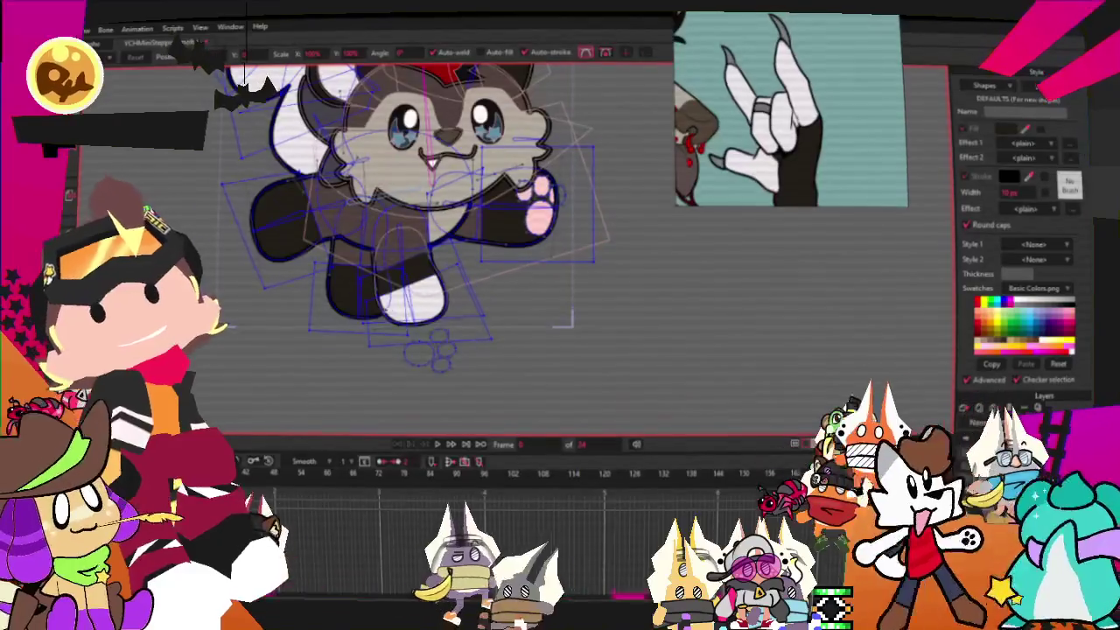
pyautogui.scroll(5, 351, 301)
pyautogui.scroll(1, 351, 301)
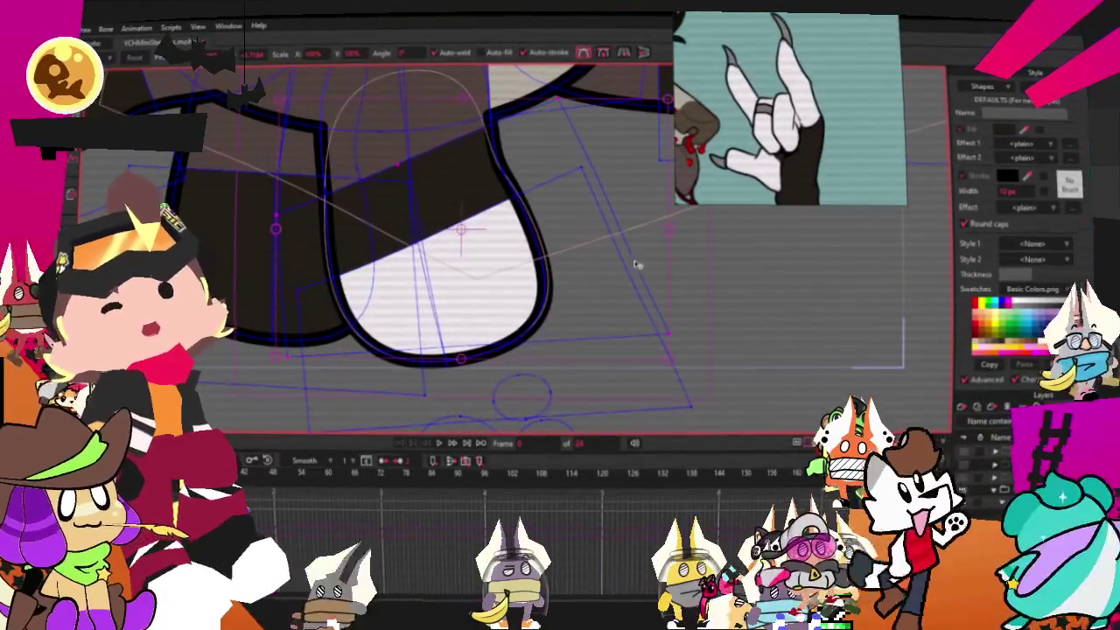
pyautogui.click(523, 284)
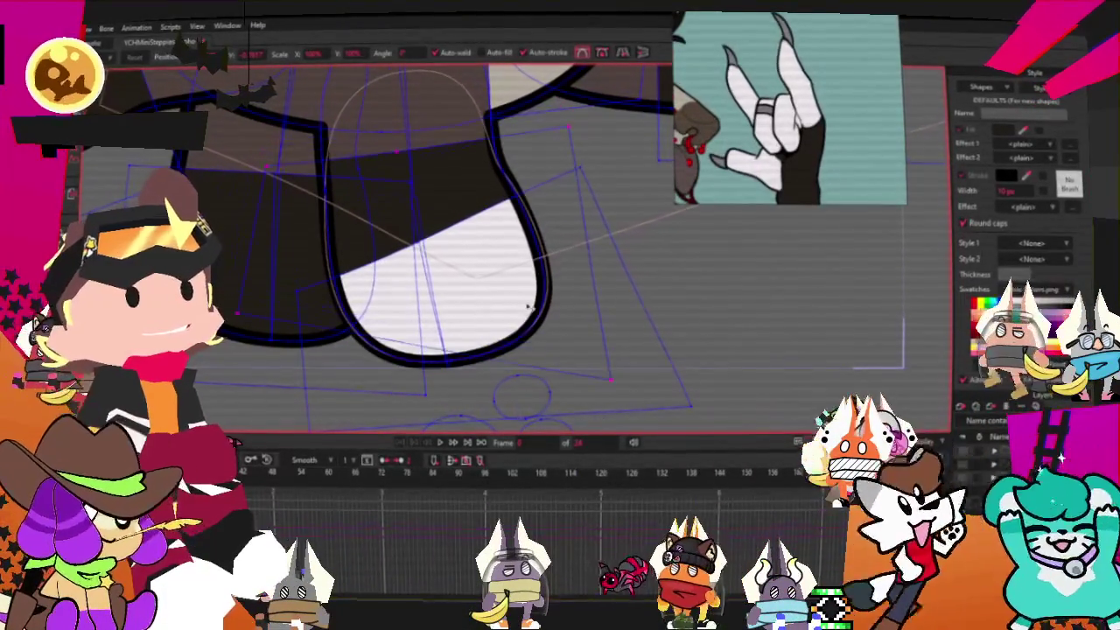
pyautogui.click(620, 335)
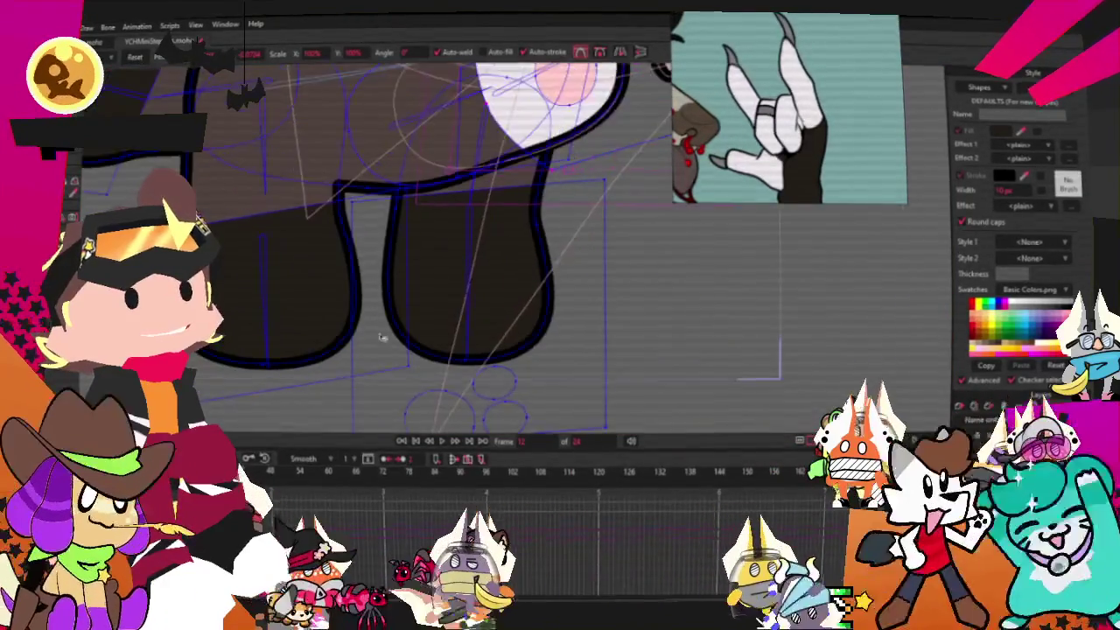
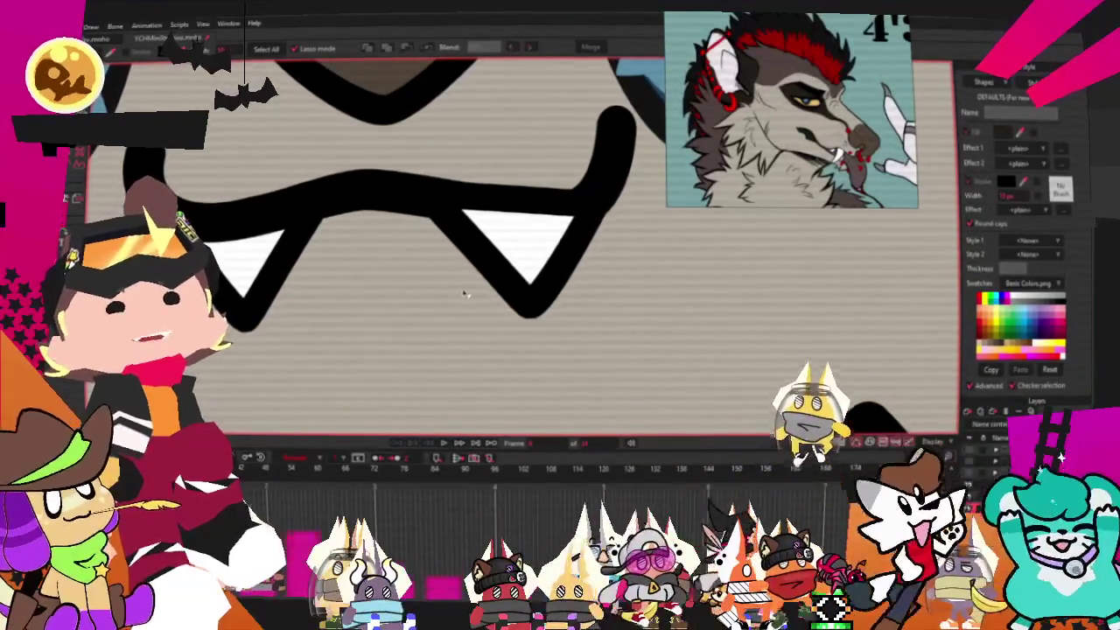
# Shrink one of the wolf's fangs by pulling its corner inward.
pyautogui.scroll(-3, 518, 255)
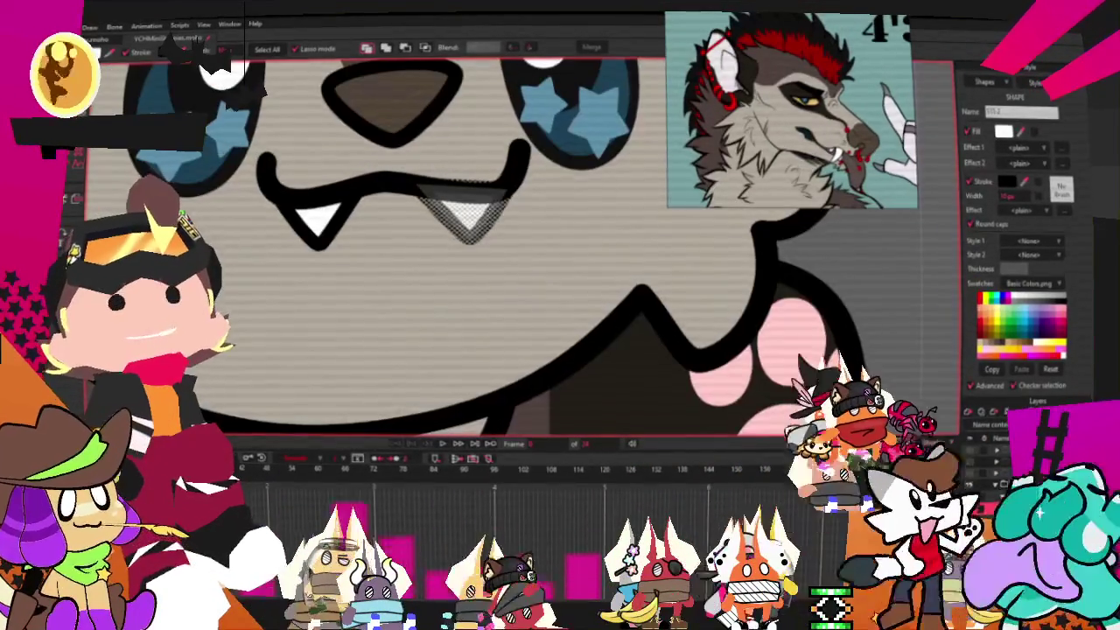
pyautogui.press('t')
pyautogui.scroll(3, 468, 214)
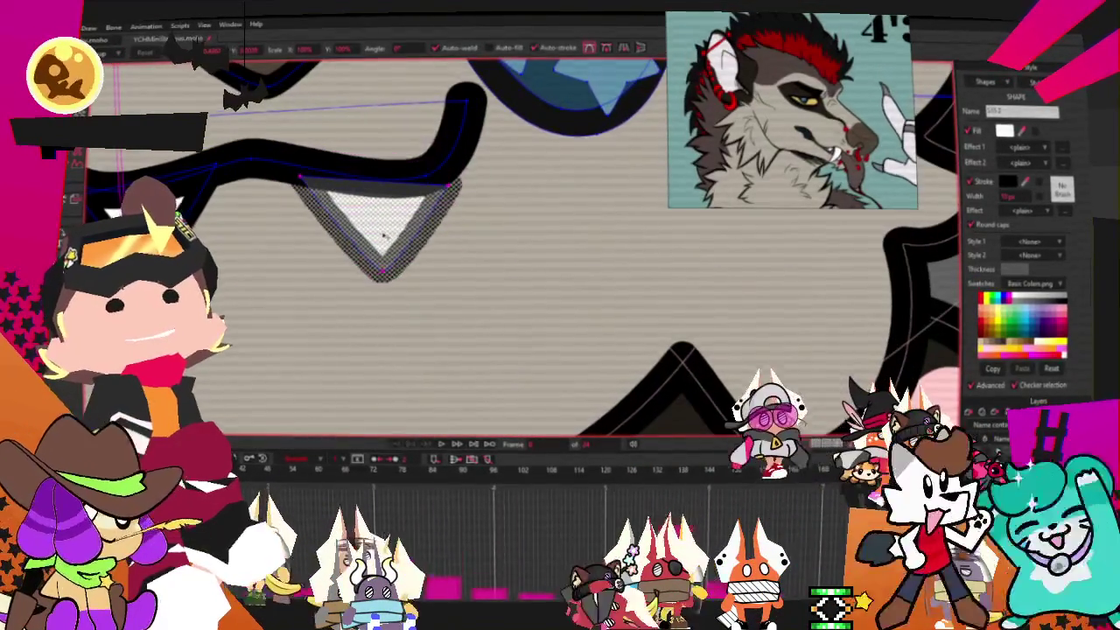
pyautogui.moveTo(450, 185); pyautogui.dragTo(428, 177)
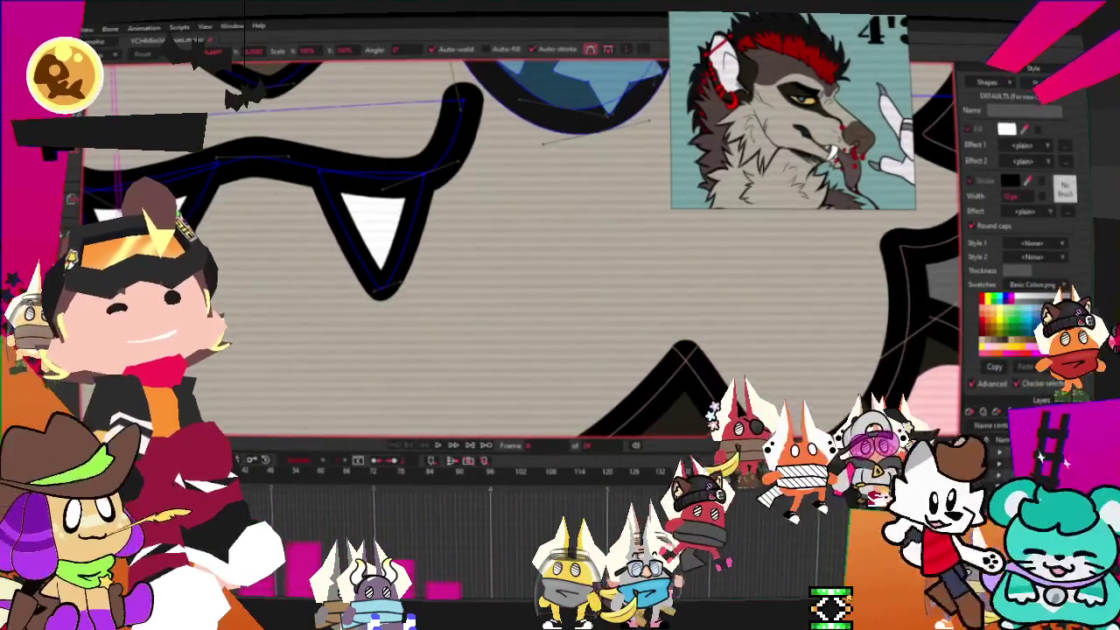
pyautogui.scroll(-3, 422, 306)
pyautogui.scroll(3, 423, 306)
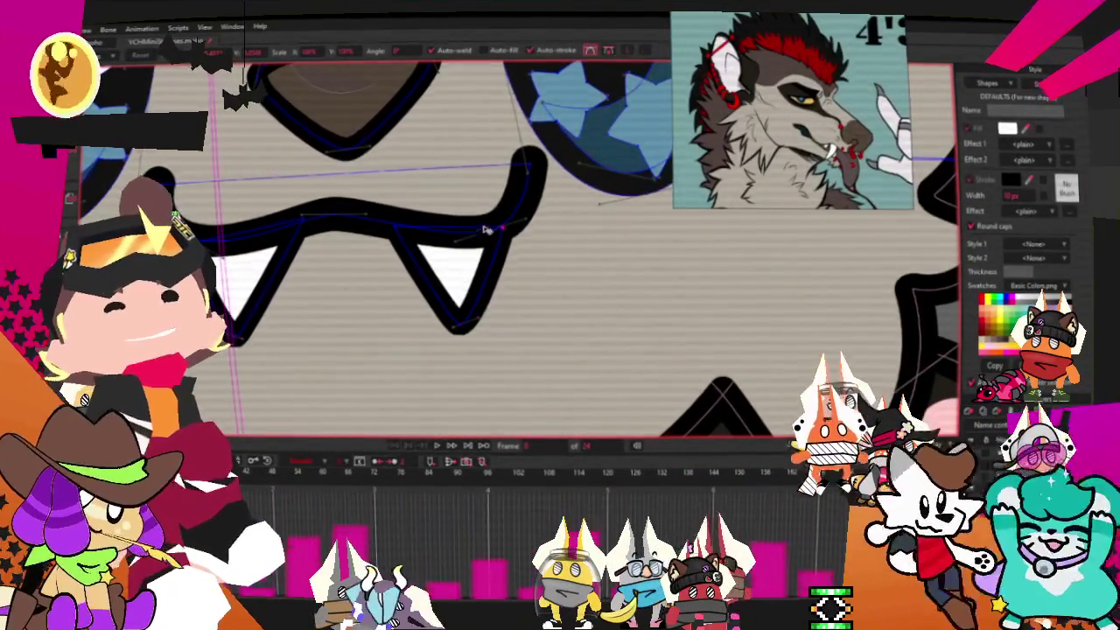
pyautogui.scroll(-3, 509, 230)
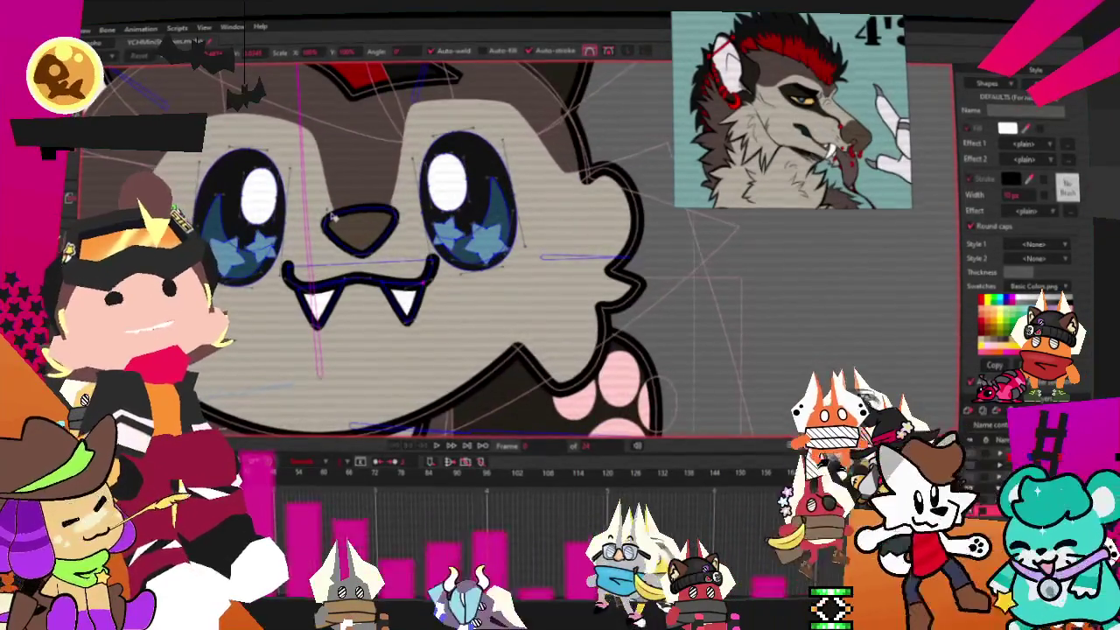
pyautogui.scroll(-3, 335, 219)
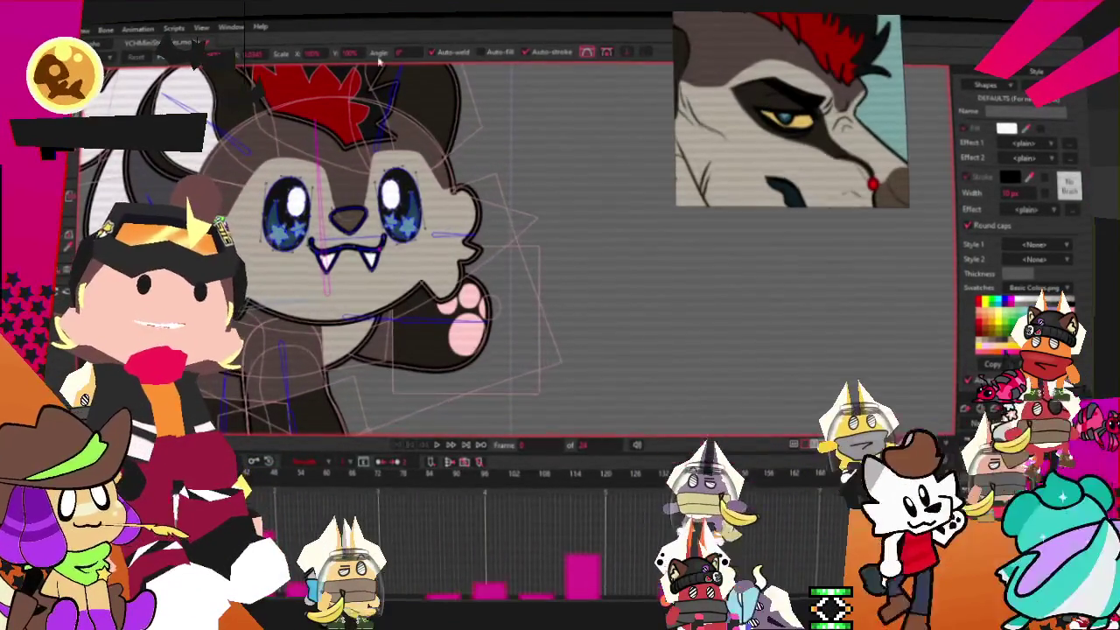
# Draw a white, black-outlined rectangle over the left star eye.
pyautogui.scroll(3, 350, 219)
pyautogui.scroll(2, 350, 219)
pyautogui.press('g')
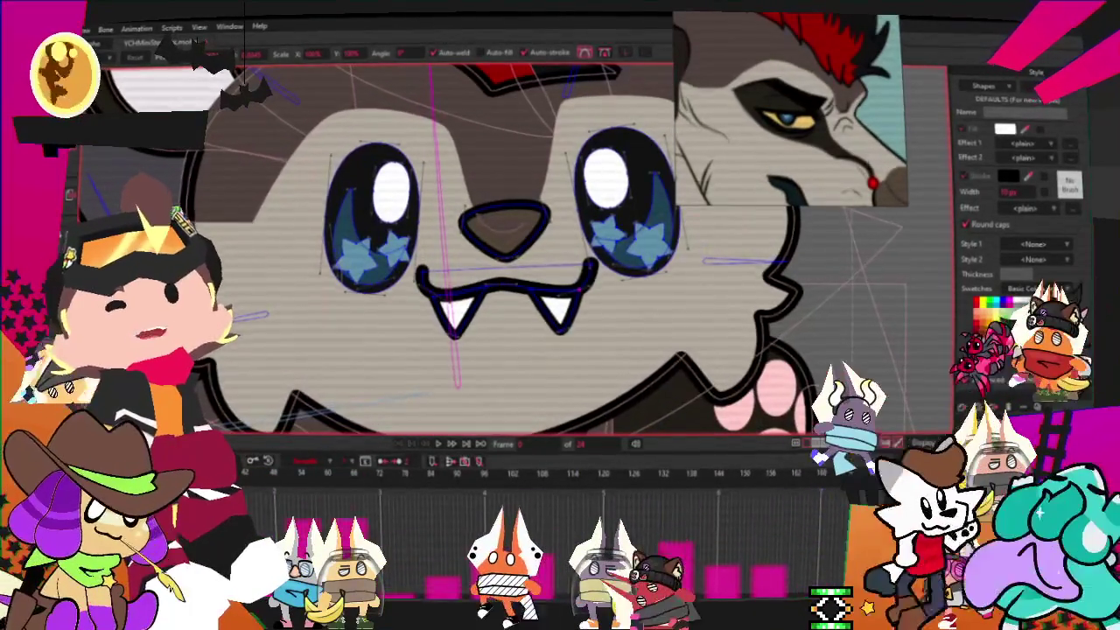
pyautogui.moveTo(302, 139); pyautogui.dragTo(440, 274)
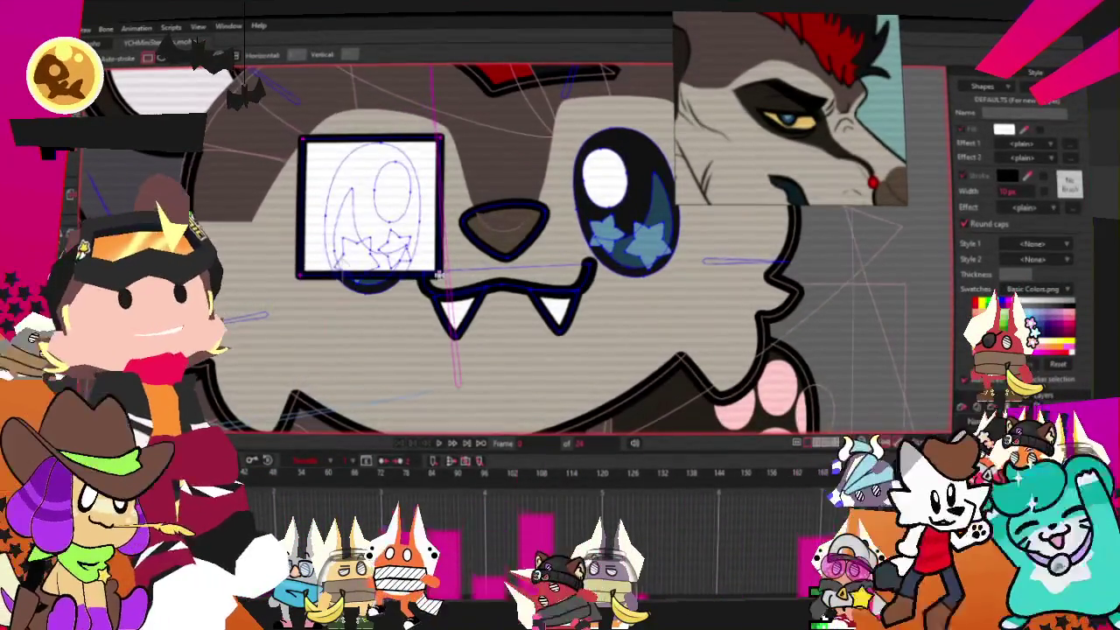
# Lower, then raise the rectangle so it sits just behind the left eye.
pyautogui.press('g')
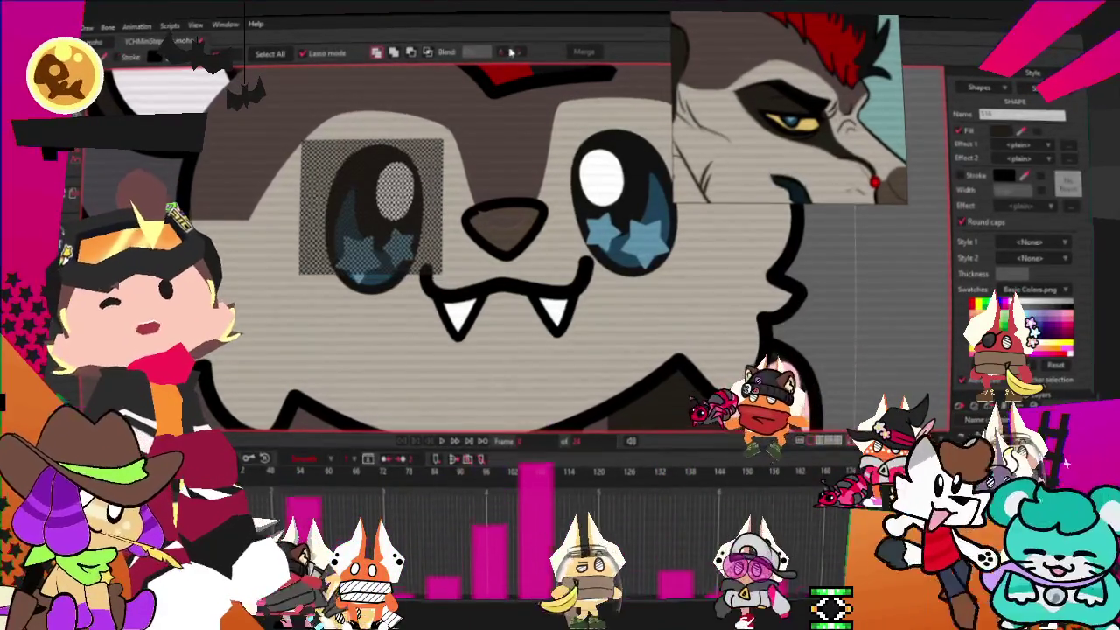
pyautogui.click(412, 52)
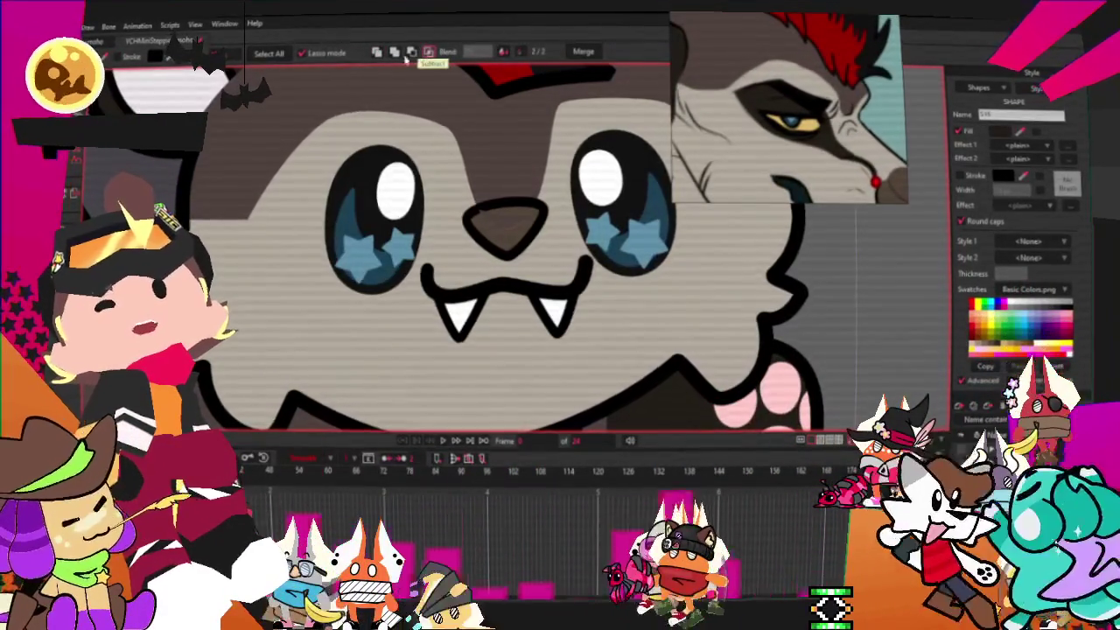
pyautogui.click(378, 53)
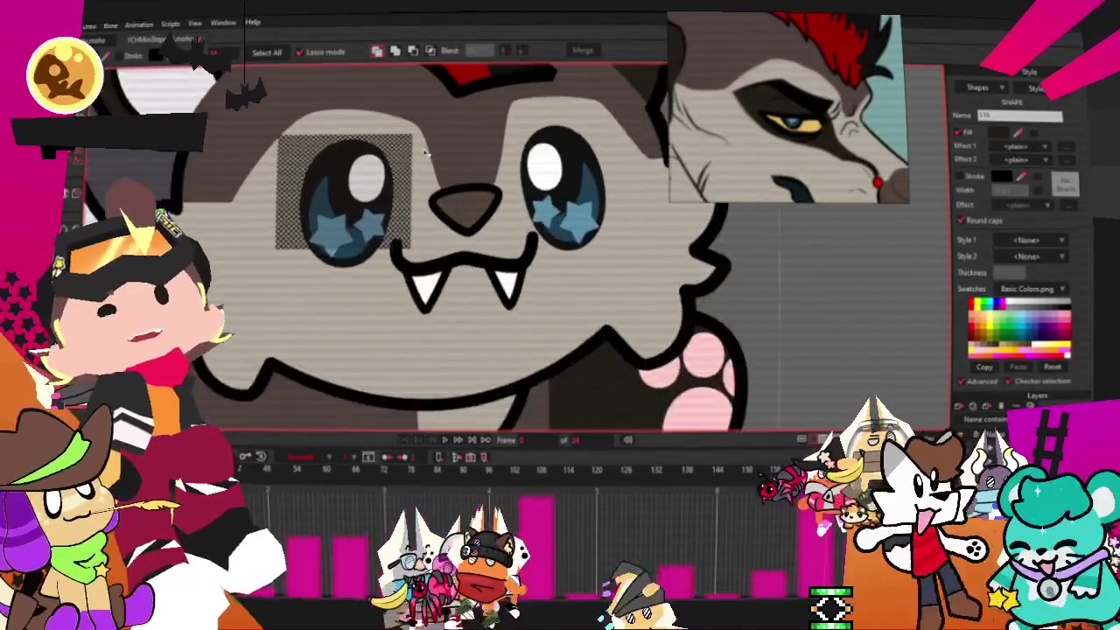
pyautogui.press('a')
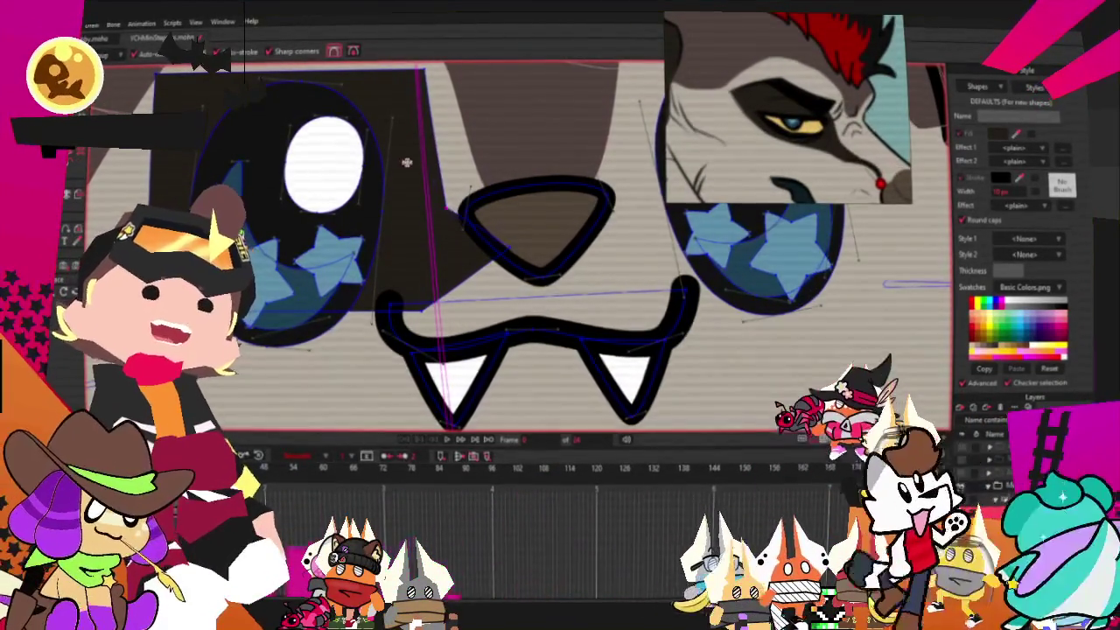
# Stretch the dark rectangles into angular eye patches reaching in toward the nose.
pyautogui.scroll(-3, 429, 188)
pyautogui.scroll(4, 366, 234)
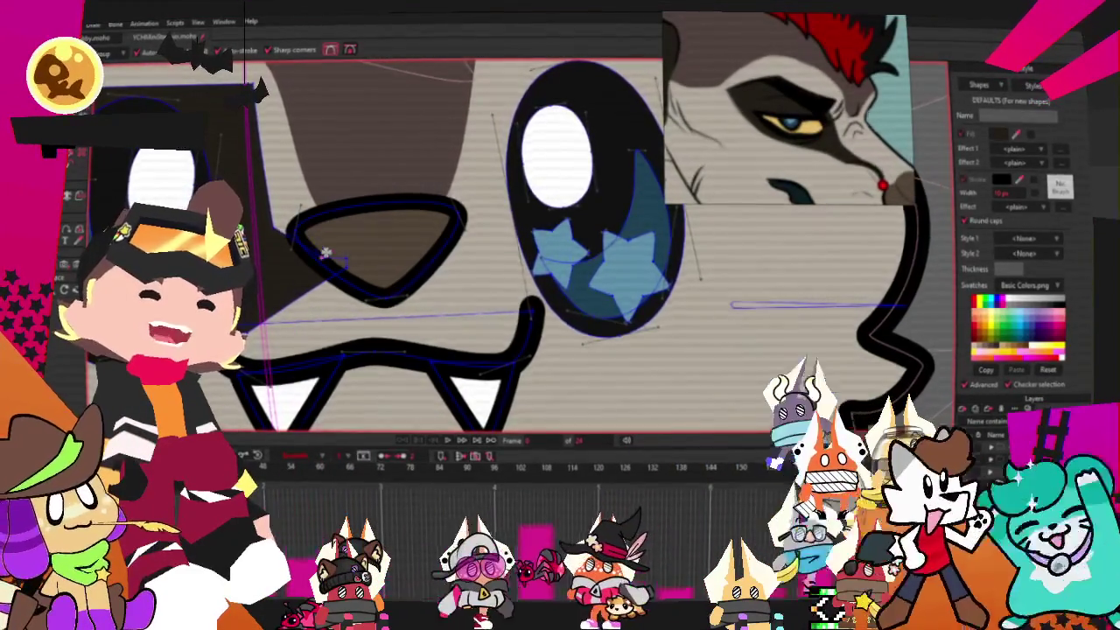
pyautogui.scroll(2, 326, 253)
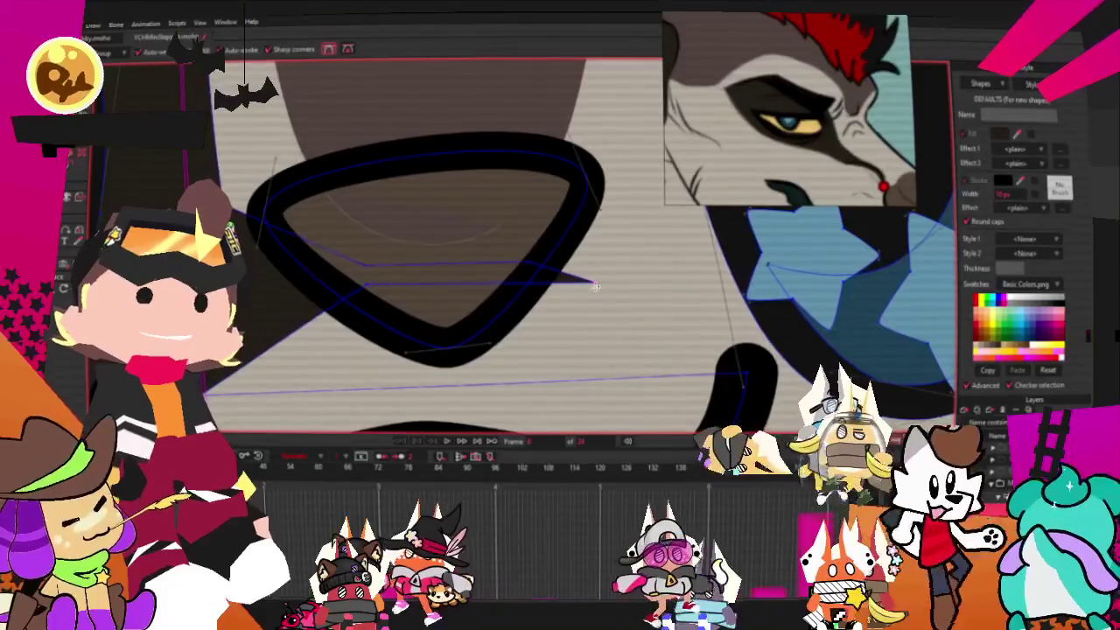
pyautogui.scroll(-2, 324, 166)
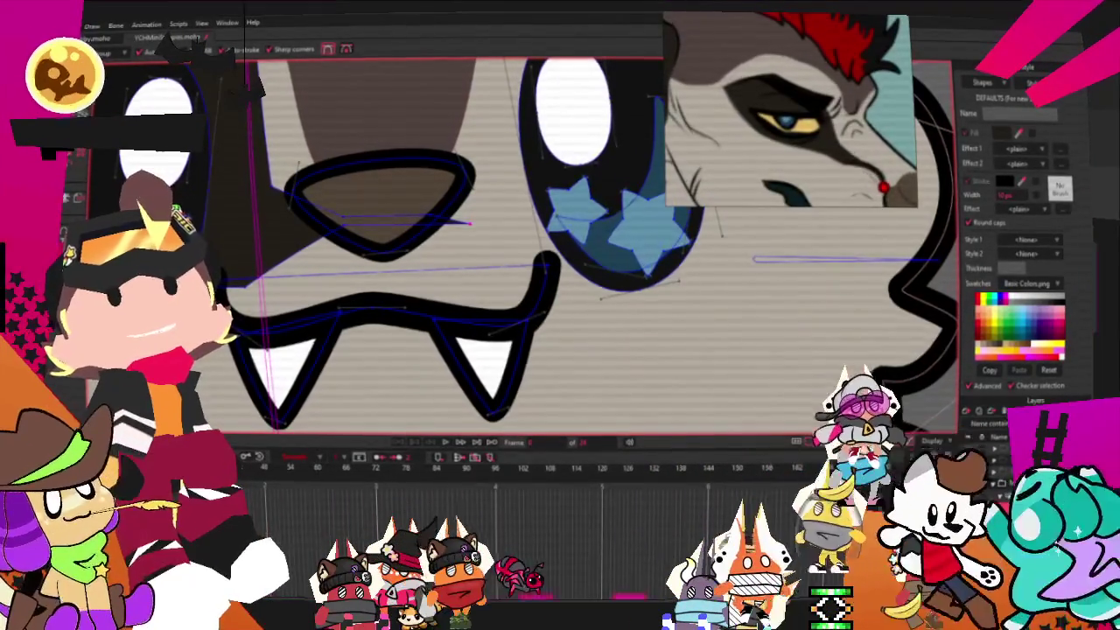
pyautogui.scroll(-2, 380, 250)
pyautogui.scroll(2, 337, 232)
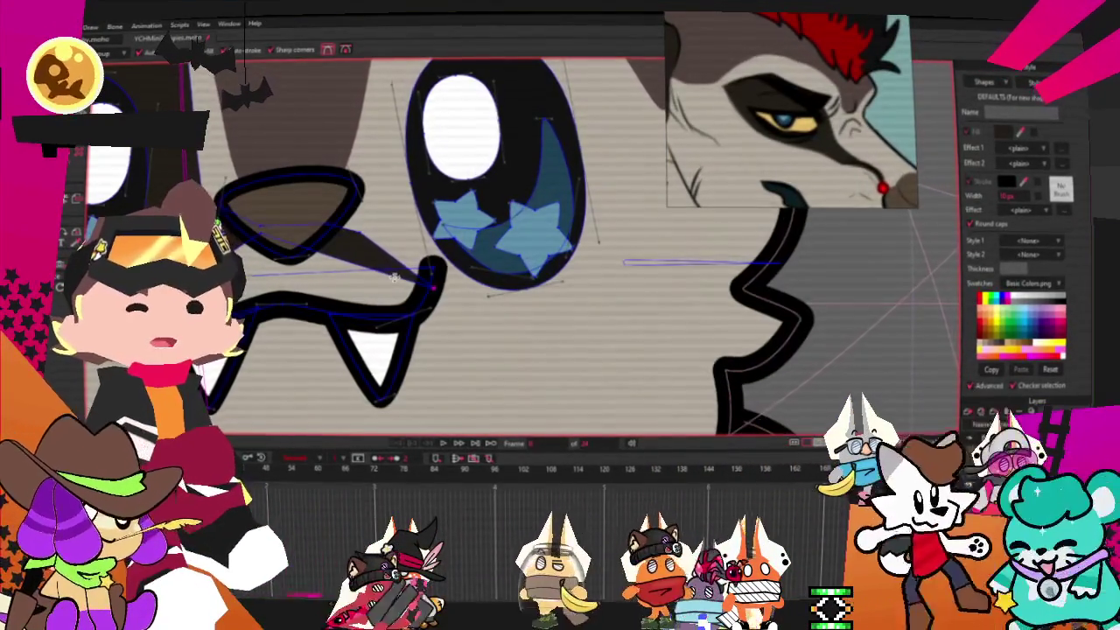
pyautogui.moveTo(433, 289); pyautogui.dragTo(618, 284)
pyautogui.scroll(-2, 617, 283)
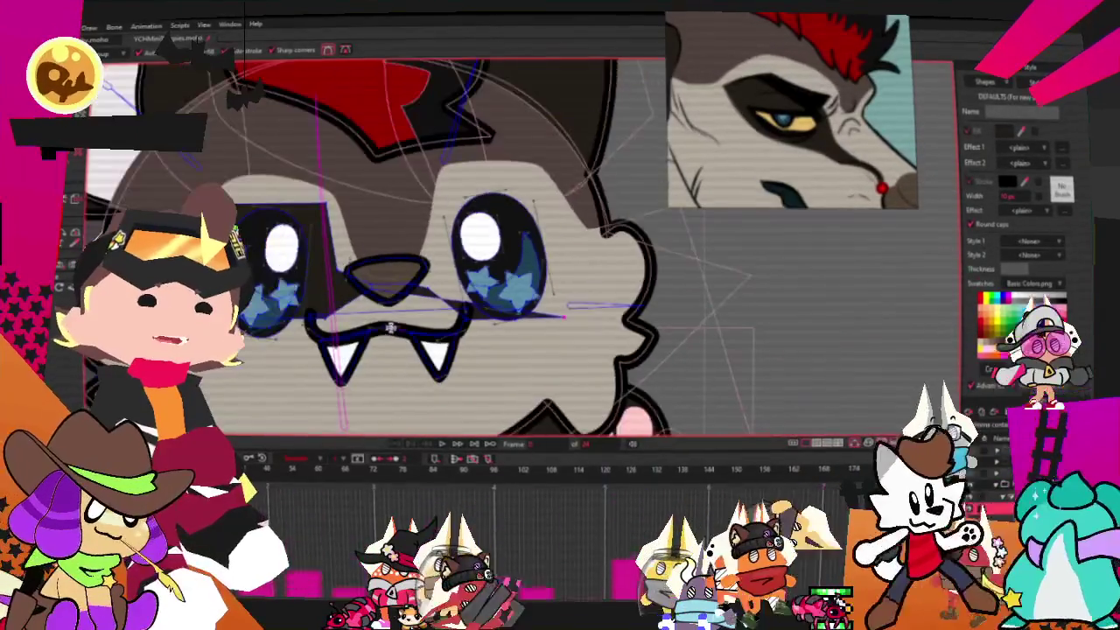
pyautogui.scroll(2, 515, 295)
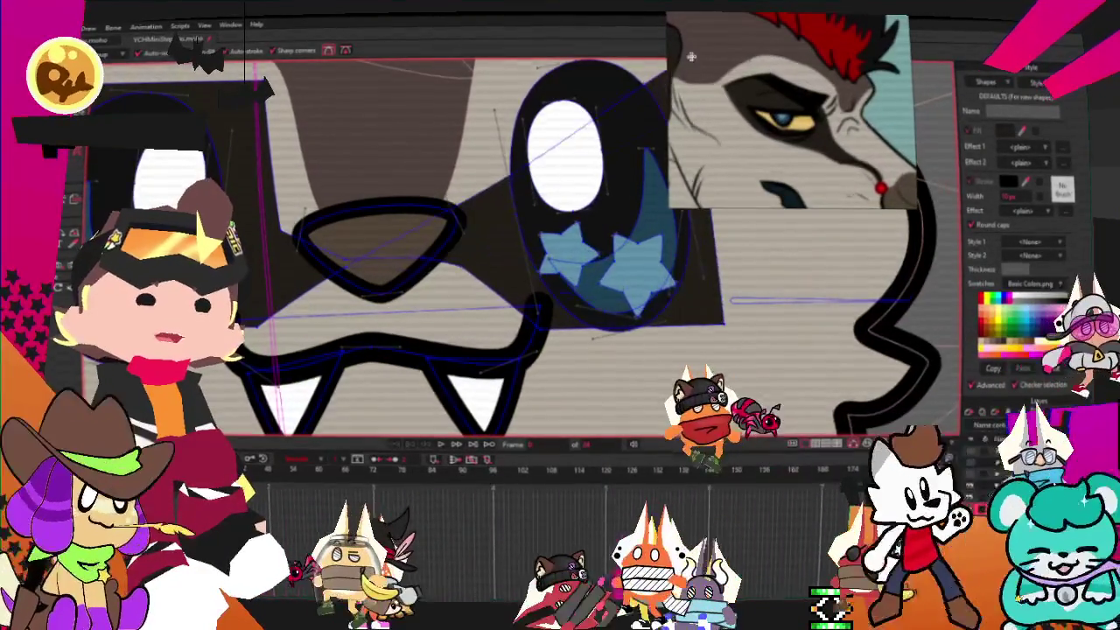
pyautogui.scroll(-2, 515, 294)
pyautogui.scroll(2, 515, 295)
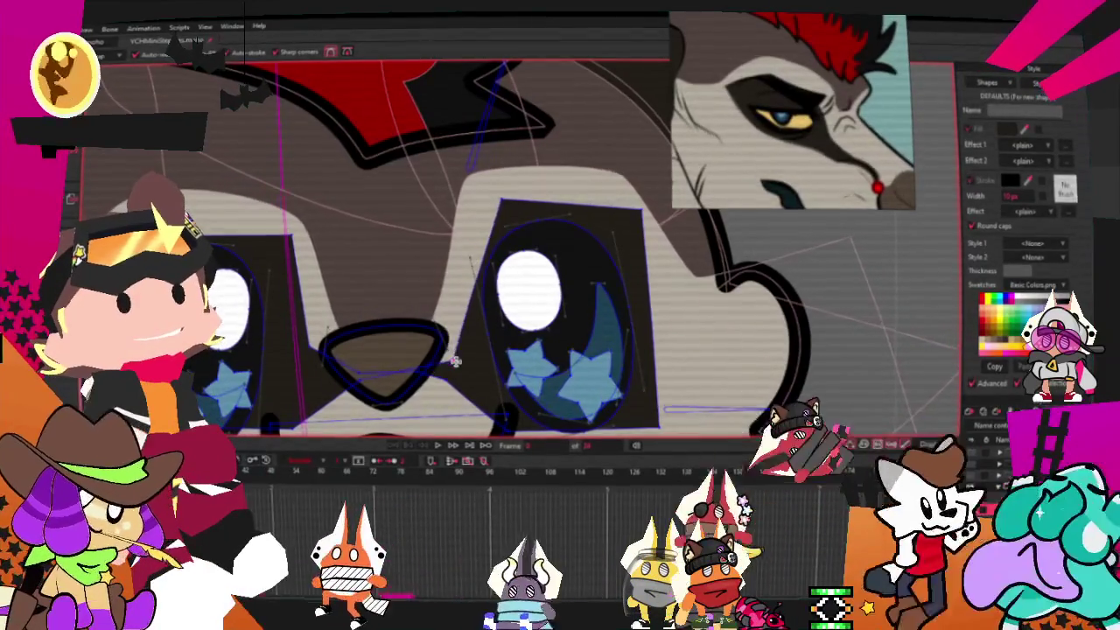
pyautogui.scroll(2, 438, 371)
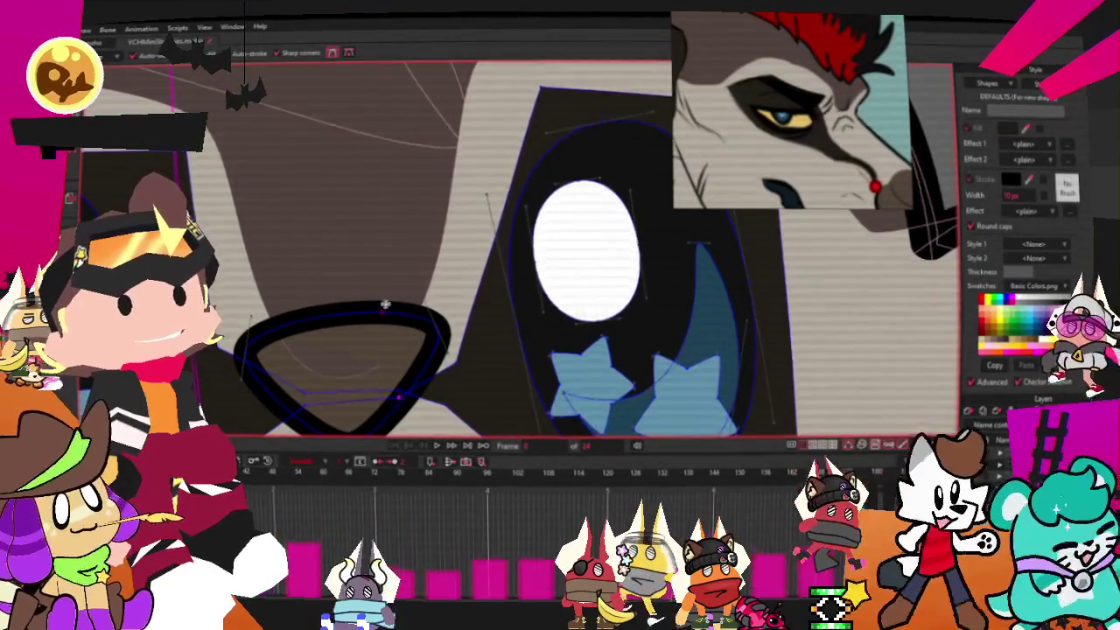
pyautogui.scroll(-3, 384, 306)
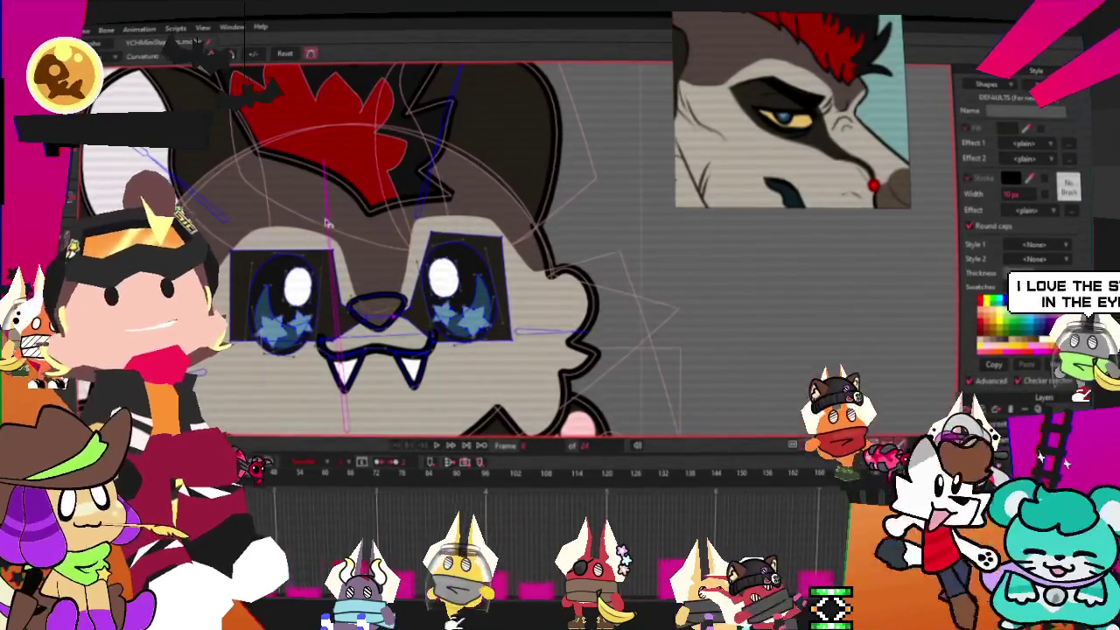
pyautogui.scroll(3, 354, 182)
pyautogui.scroll(-3, 353, 183)
pyautogui.scroll(3, 353, 201)
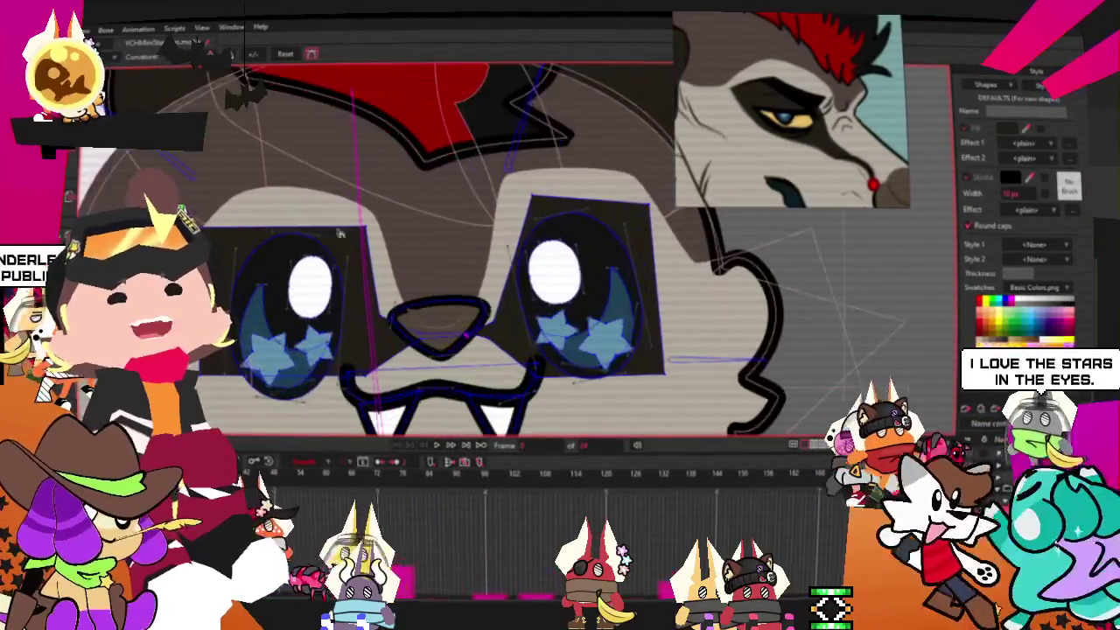
pyautogui.scroll(2, 352, 222)
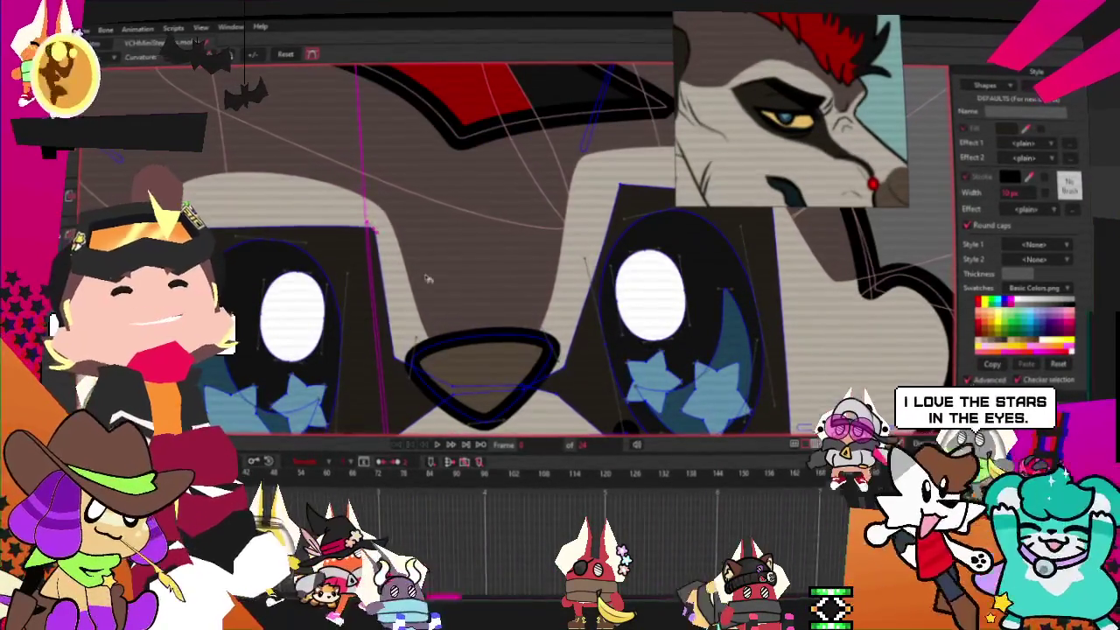
# Reshape and curve the eye-patch points so the mask rounds in toward the nose.
pyautogui.click(615, 185)
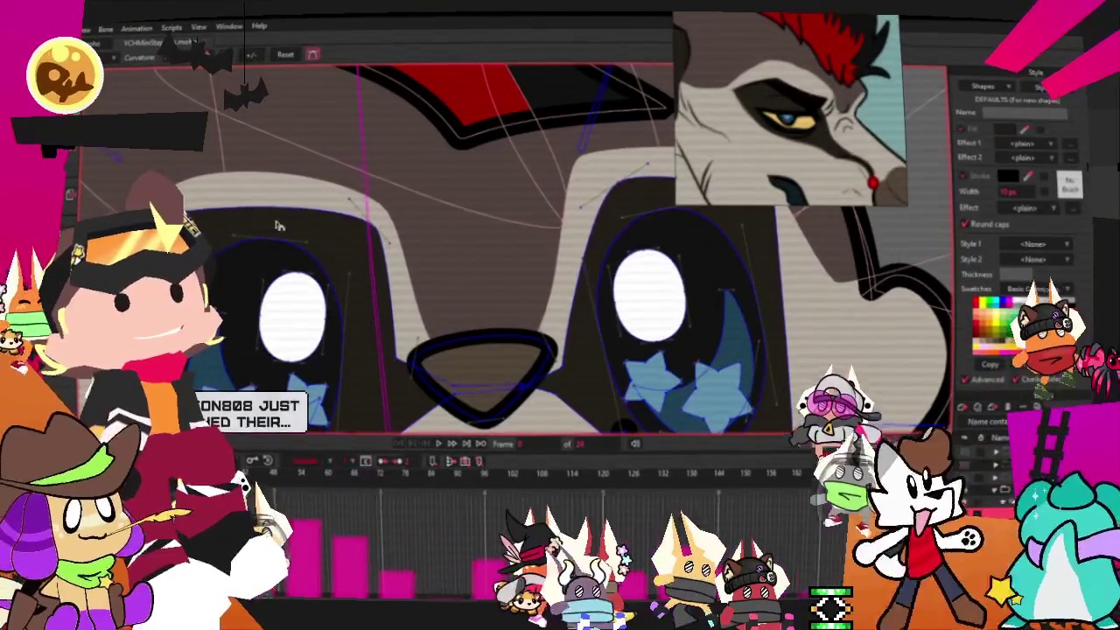
pyautogui.scroll(-3, 539, 242)
pyautogui.scroll(4, 539, 241)
pyautogui.scroll(-3, 539, 241)
pyautogui.press('t')
pyautogui.scroll(2, 339, 262)
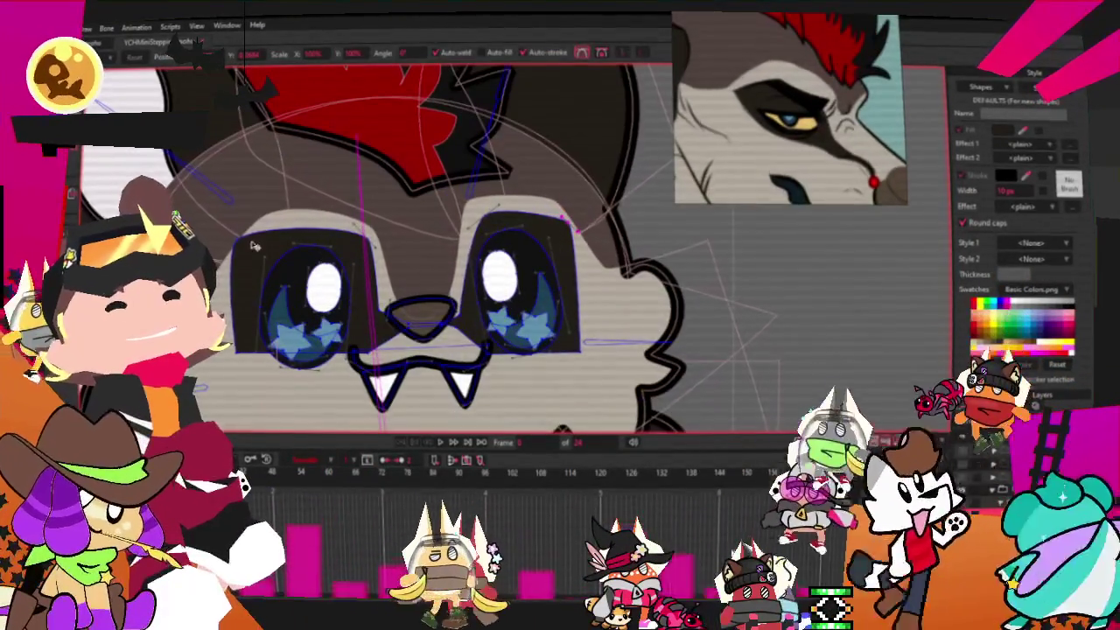
pyautogui.scroll(2, 256, 285)
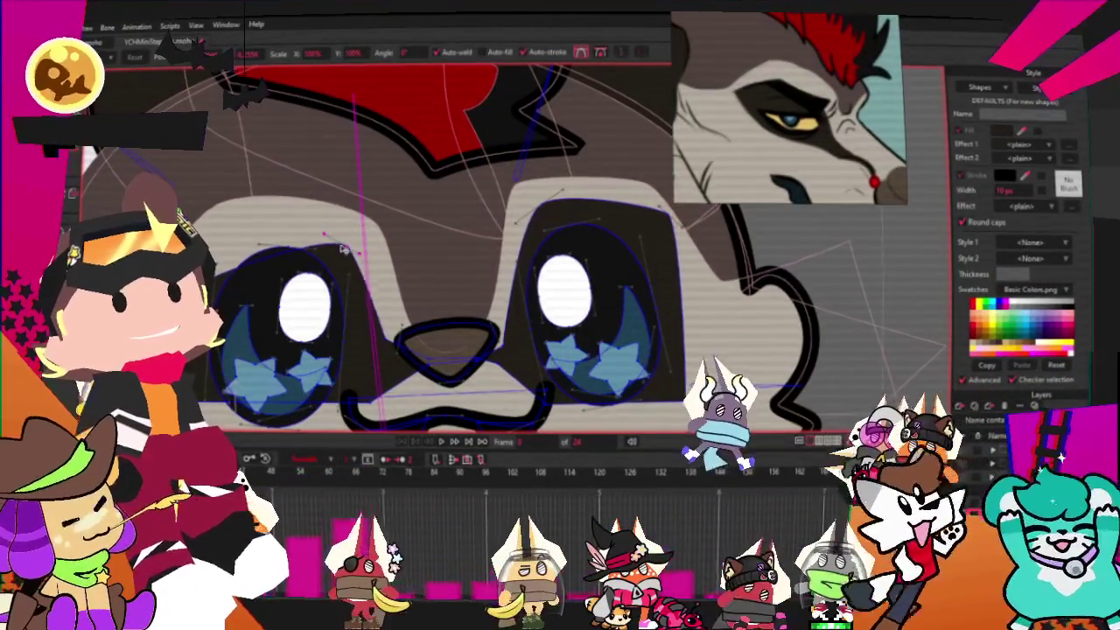
pyautogui.scroll(-2, 324, 262)
pyautogui.scroll(2, 433, 260)
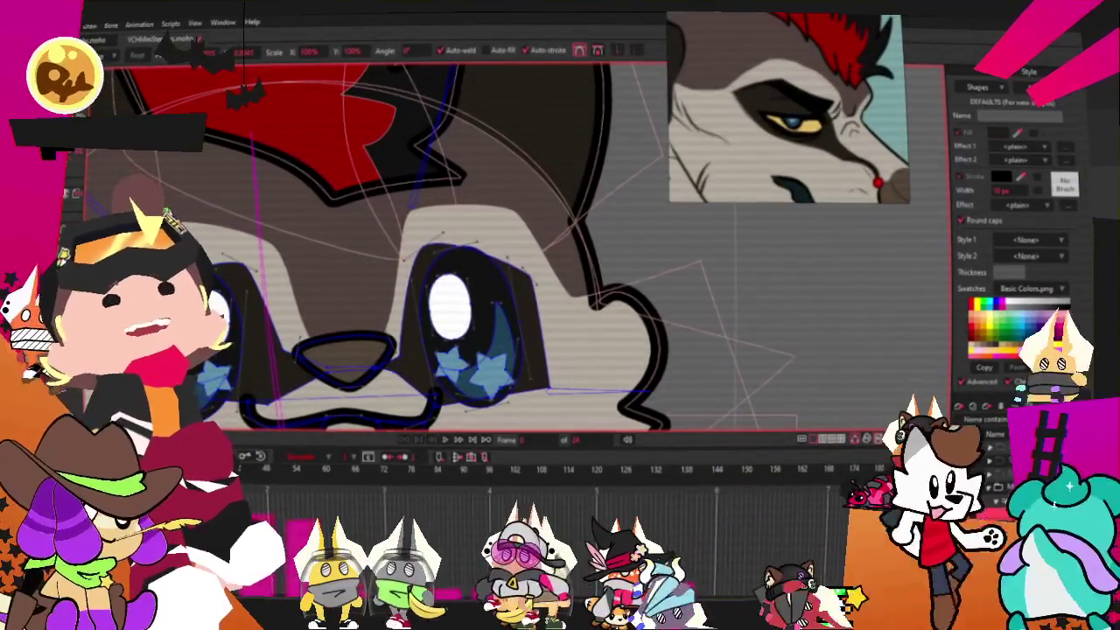
pyautogui.press('c')
pyautogui.scroll(1, 678, 378)
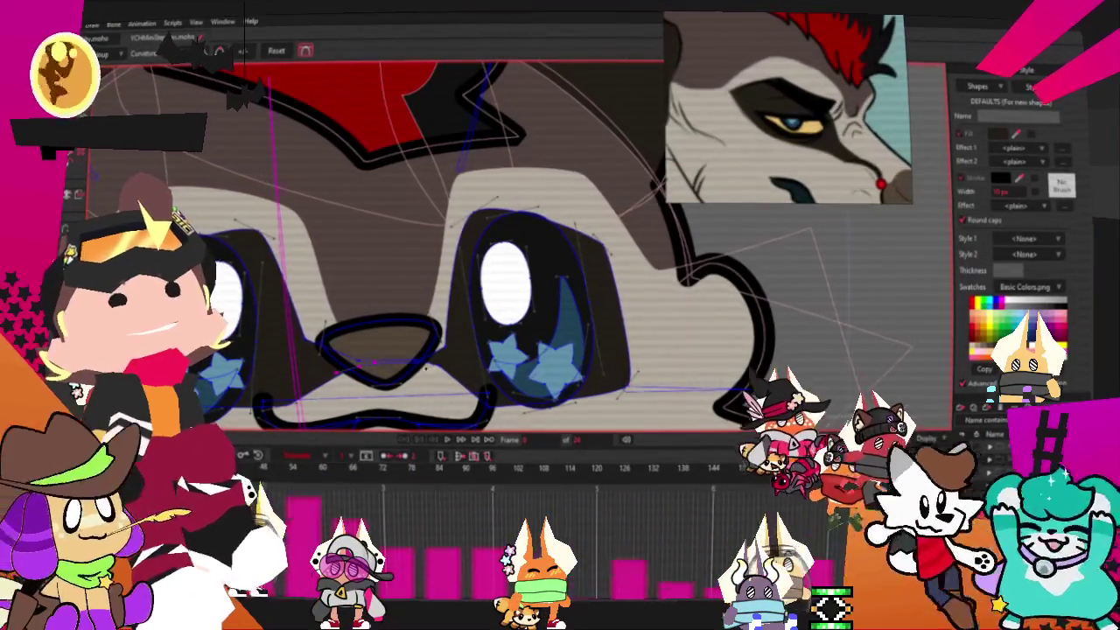
# Adjust the face points with Transform and Bind Points, then hide the bone and point guides.
pyautogui.press('g')
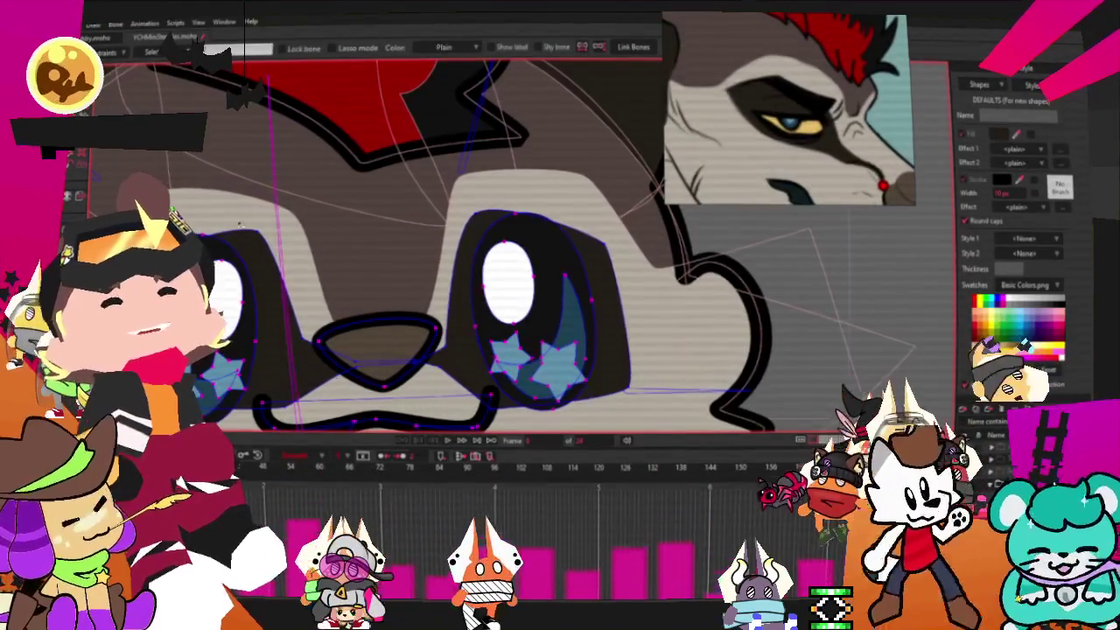
pyautogui.press('t')
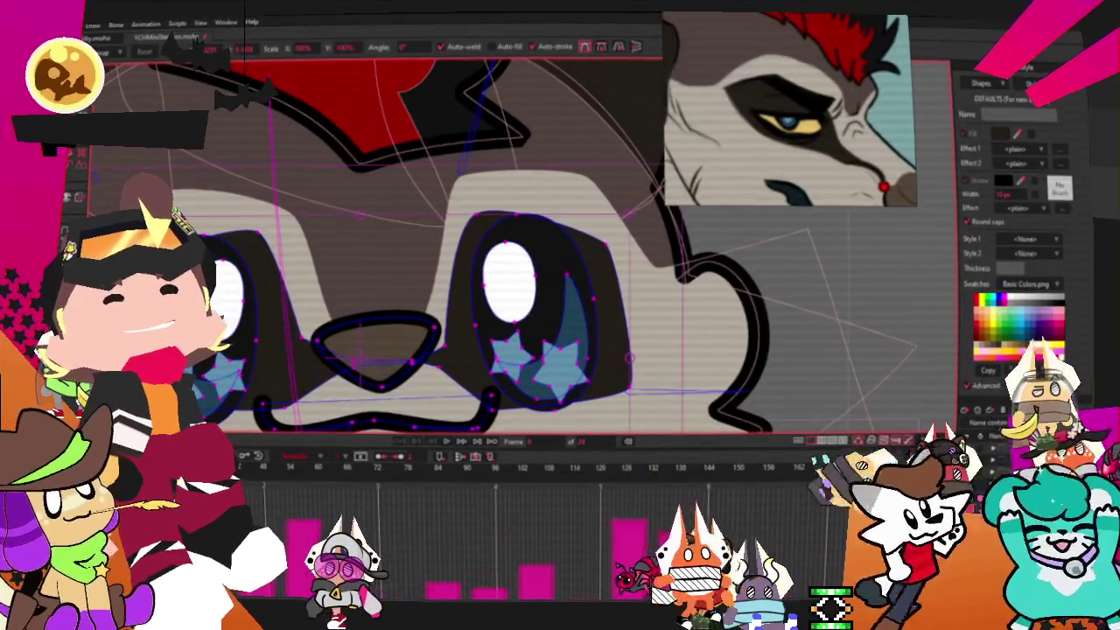
pyautogui.press('i')
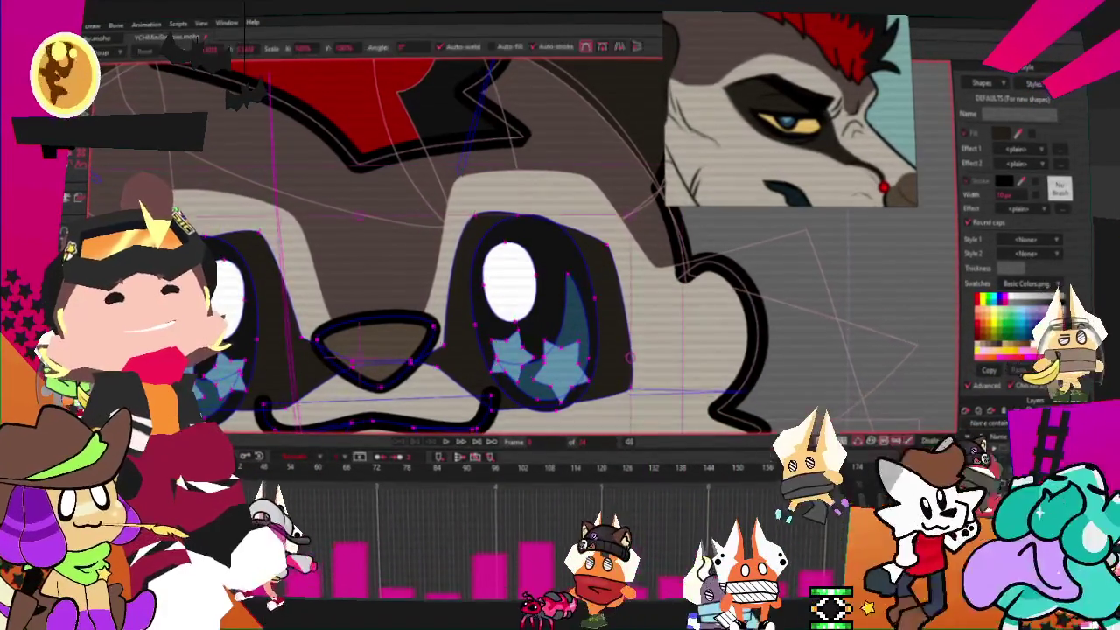
pyautogui.press('t')
pyautogui.scroll(2, 210, 219)
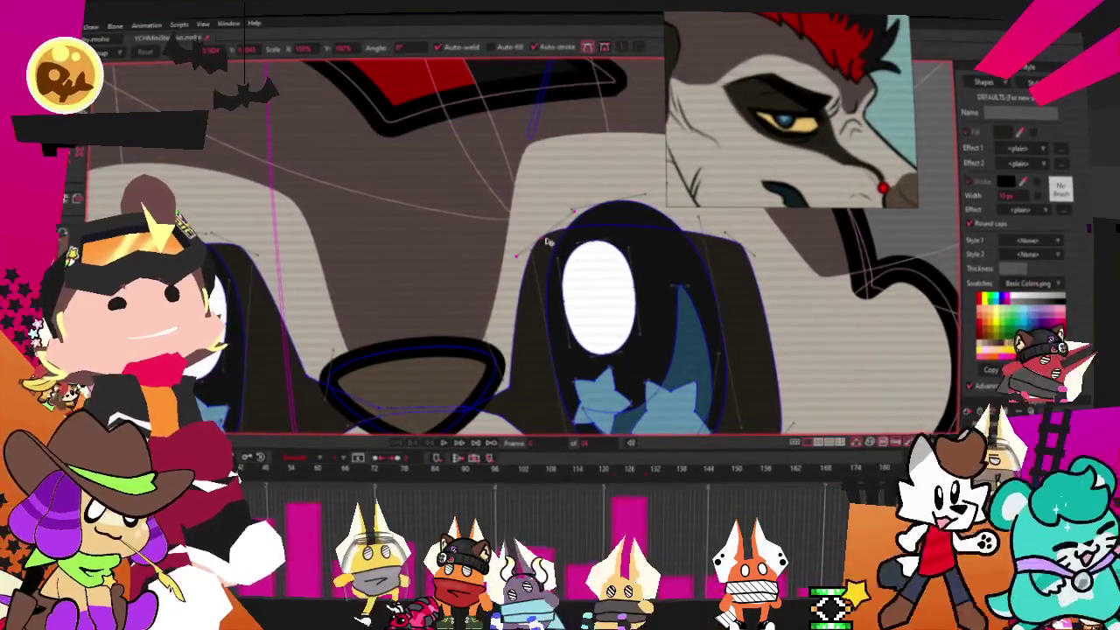
pyautogui.scroll(-3, 480, 278)
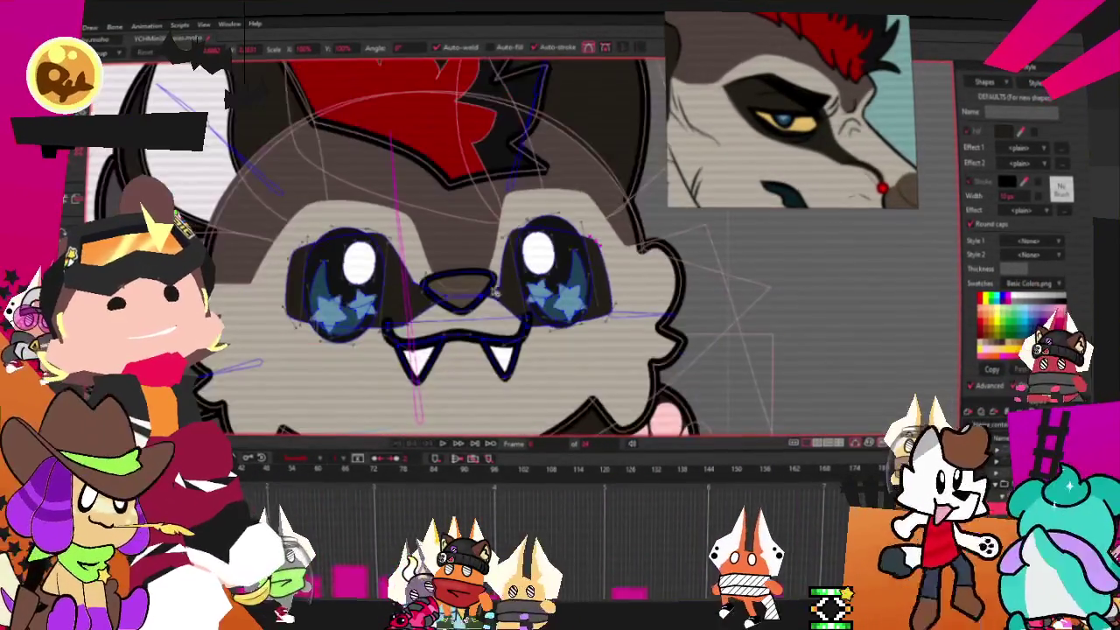
pyautogui.click(588, 444)
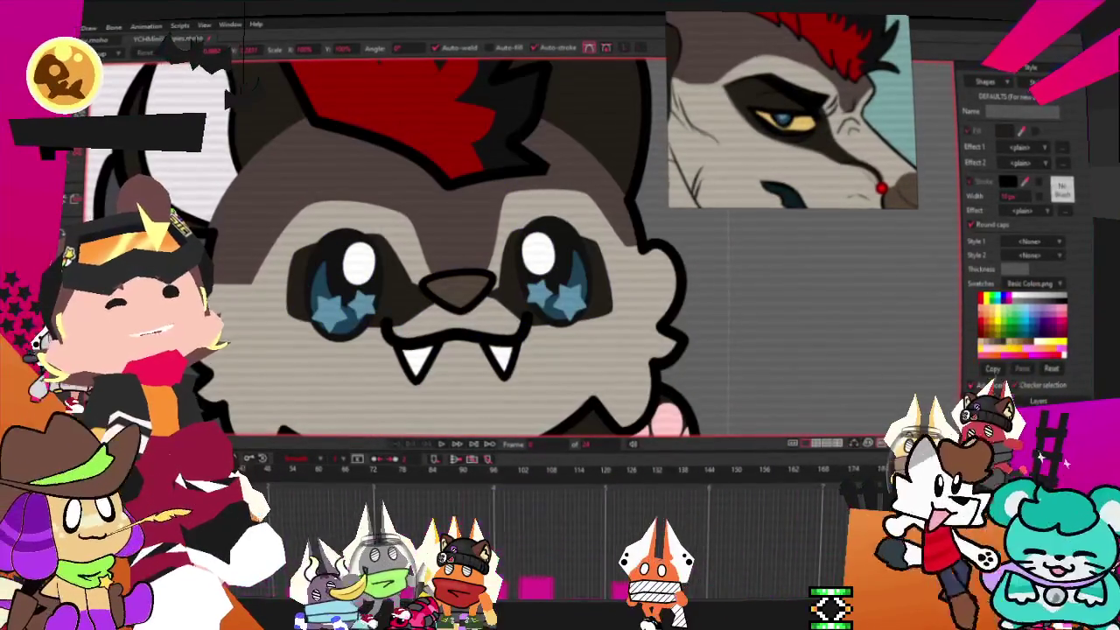
# Bring the whole wolf into view and box-select all of the raised paw's points.
pyautogui.click(441, 446)
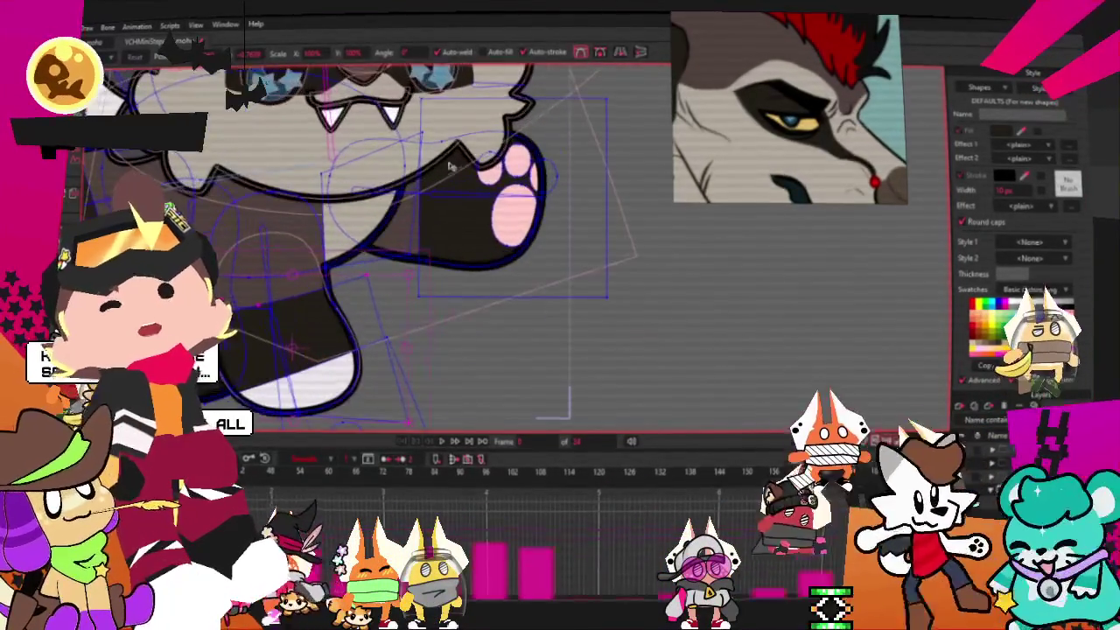
pyautogui.click(516, 232)
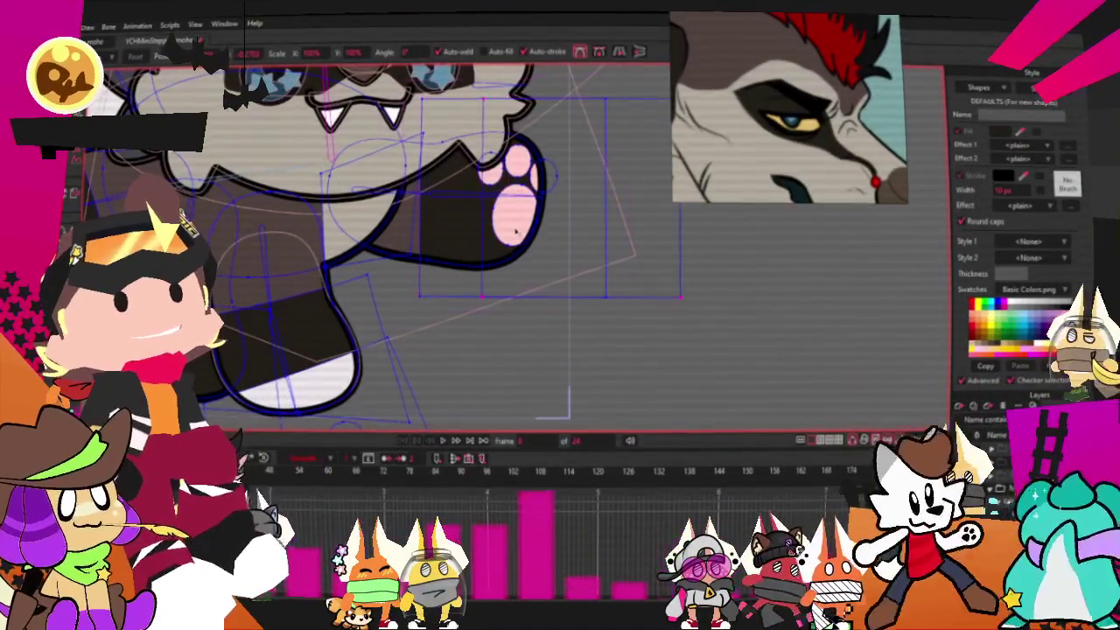
# Delete the pink pad shape from the raised paw.
pyautogui.press('q')
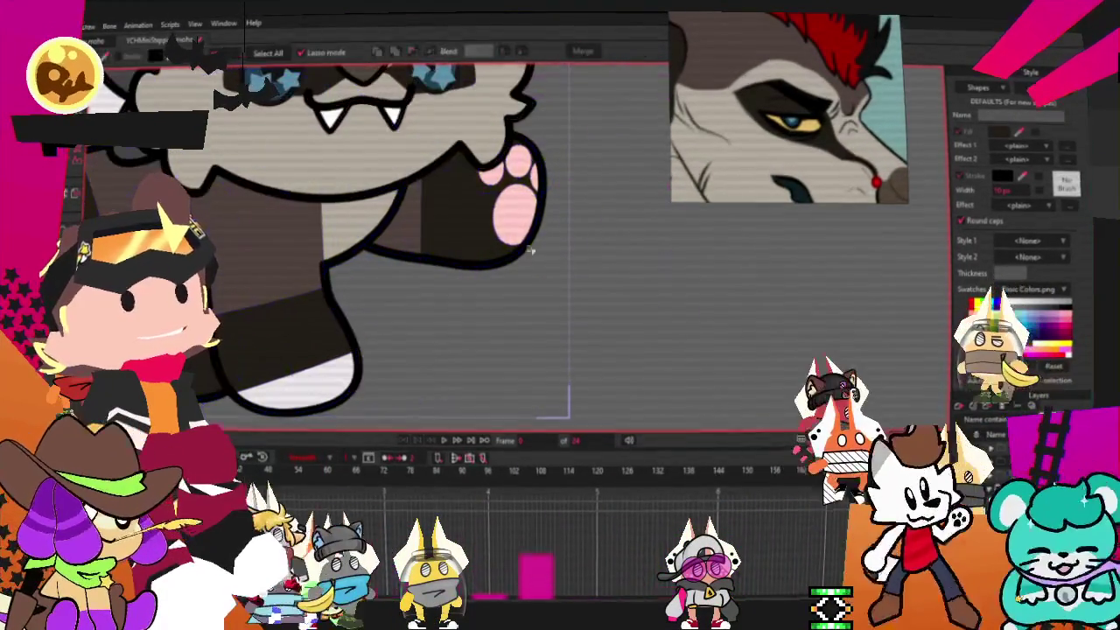
pyautogui.click(583, 371)
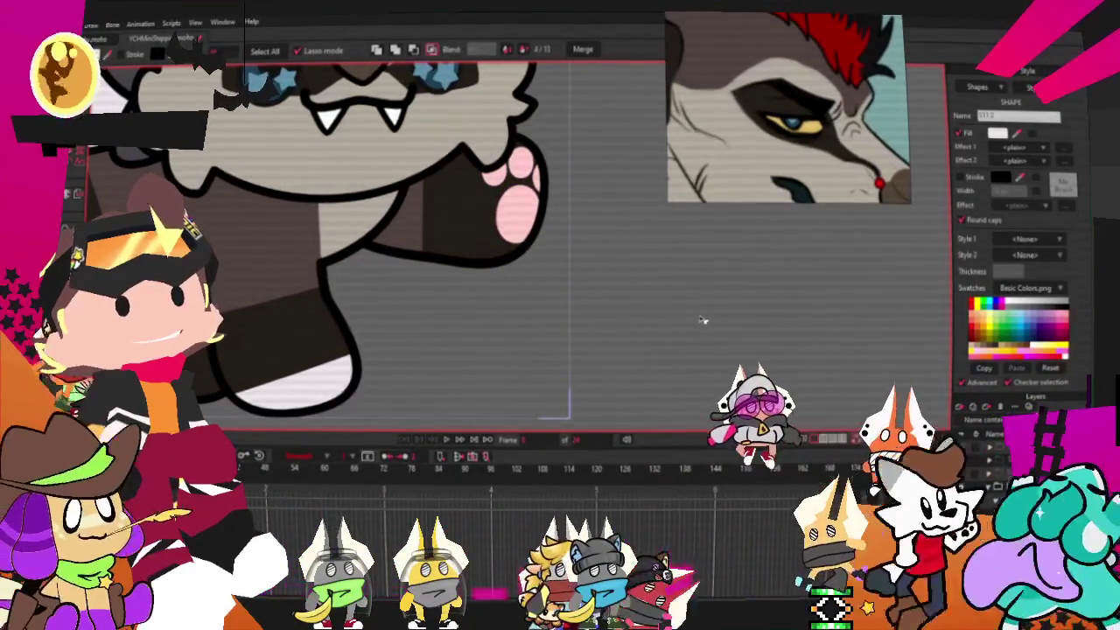
pyautogui.press('Delete')
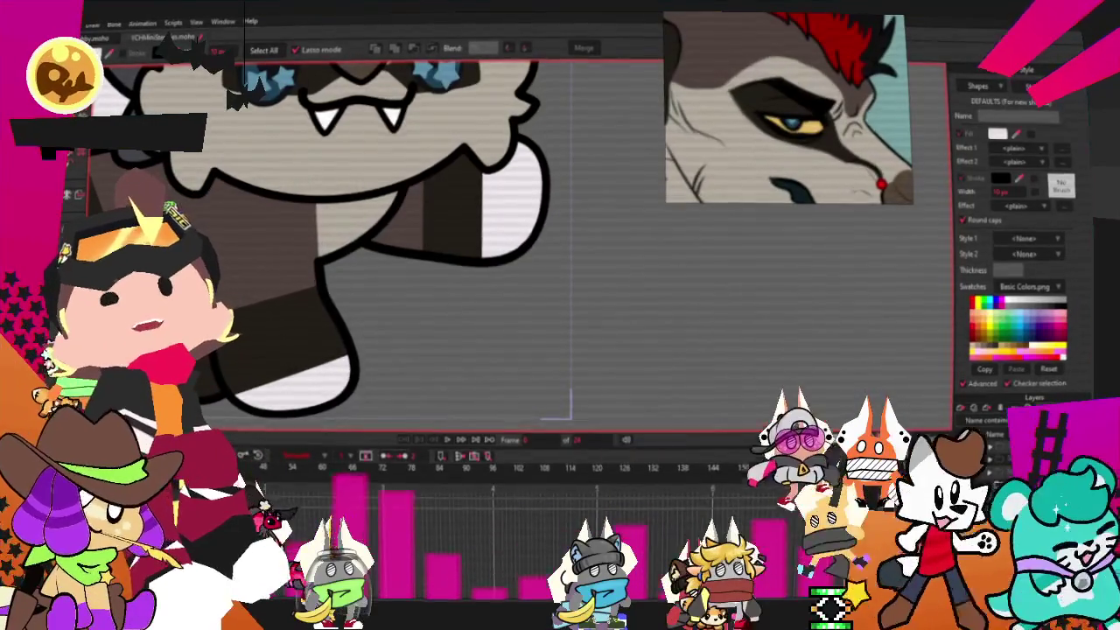
# Pull back the white paw's tip and slightly nudge the eye and mouth curves.
pyautogui.press('a')
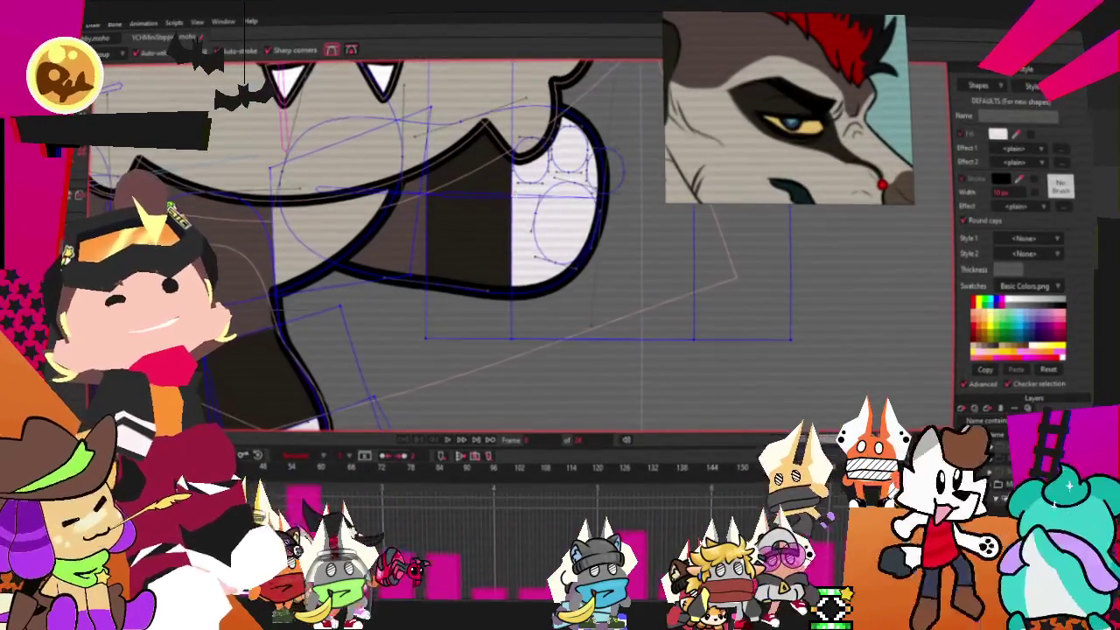
pyautogui.moveTo(468, 200); pyautogui.dragTo(497, 215)
pyautogui.press('c')
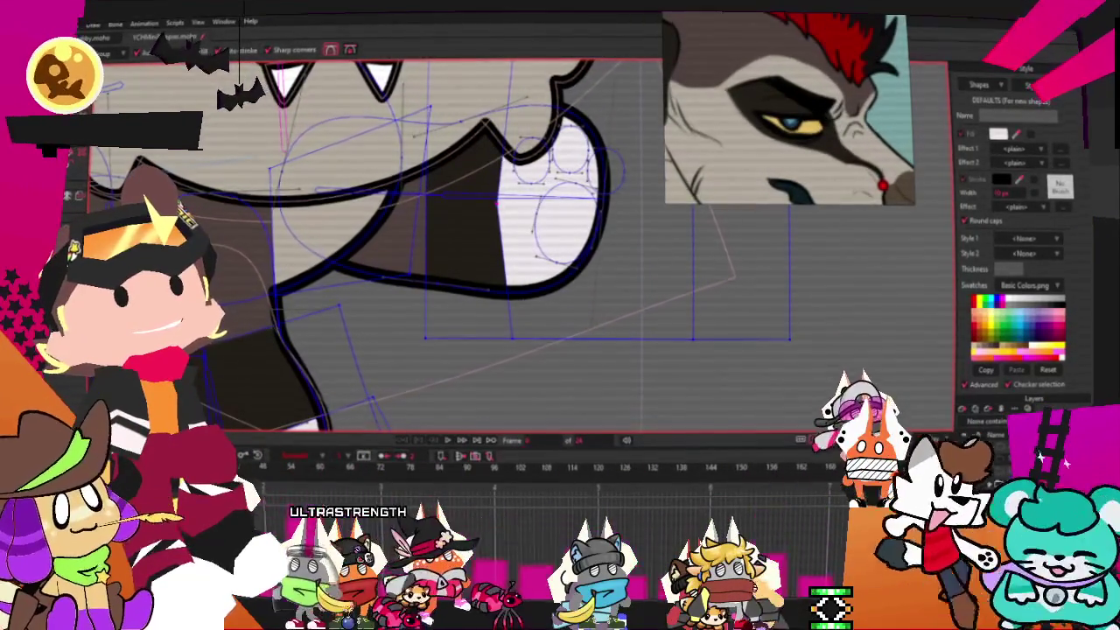
pyautogui.scroll(-3, 409, 194)
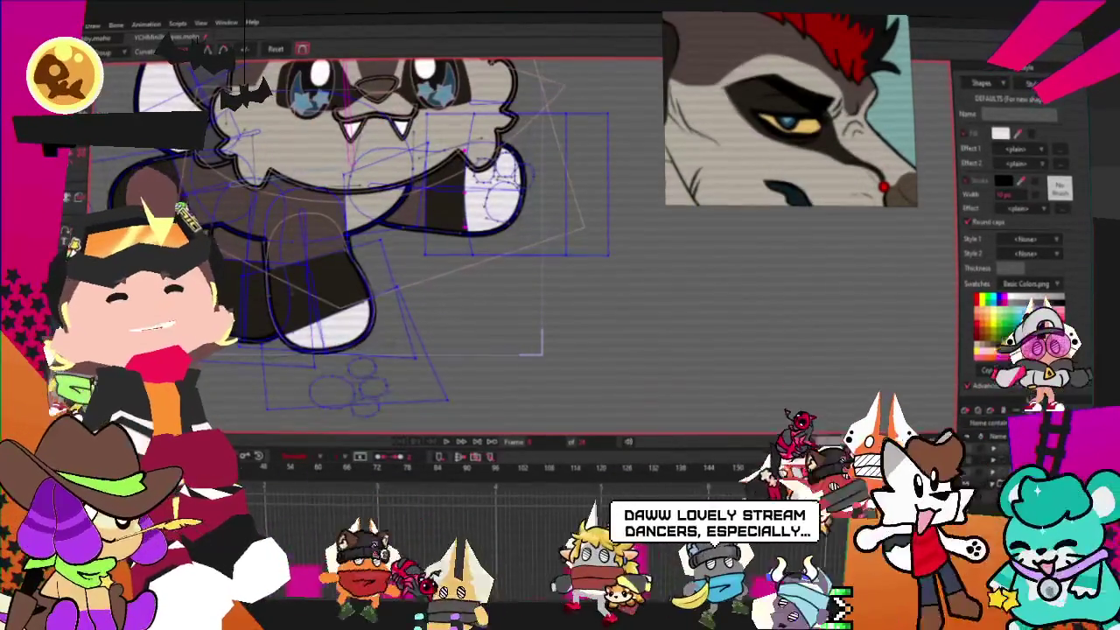
pyautogui.scroll(3, 525, 201)
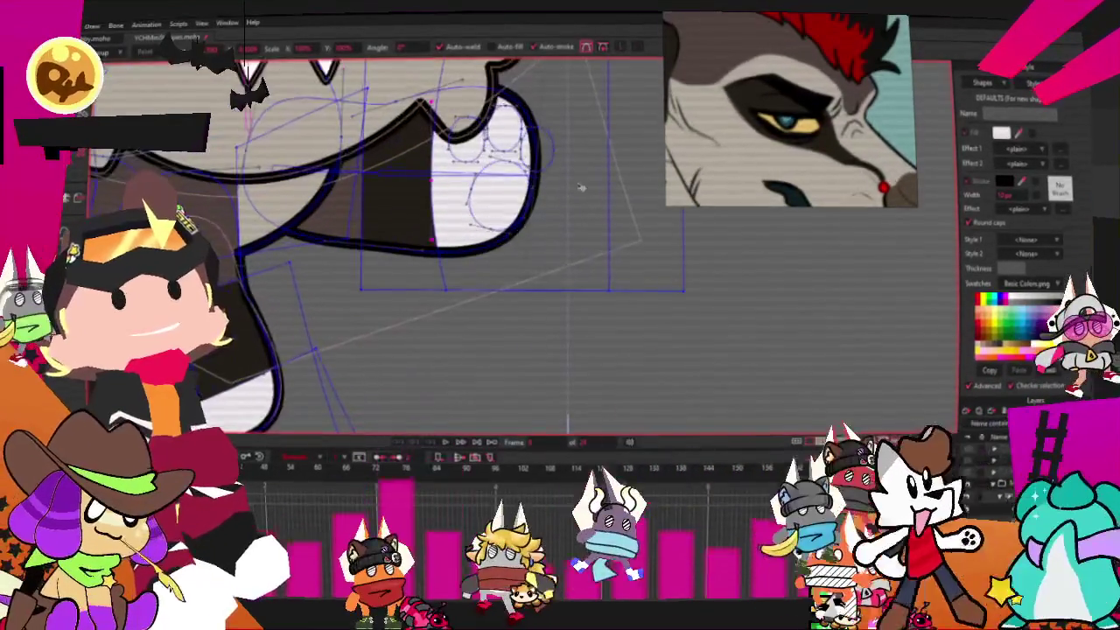
pyautogui.moveTo(603, 252); pyautogui.dragTo(614, 255)
pyautogui.scroll(2, 614, 254)
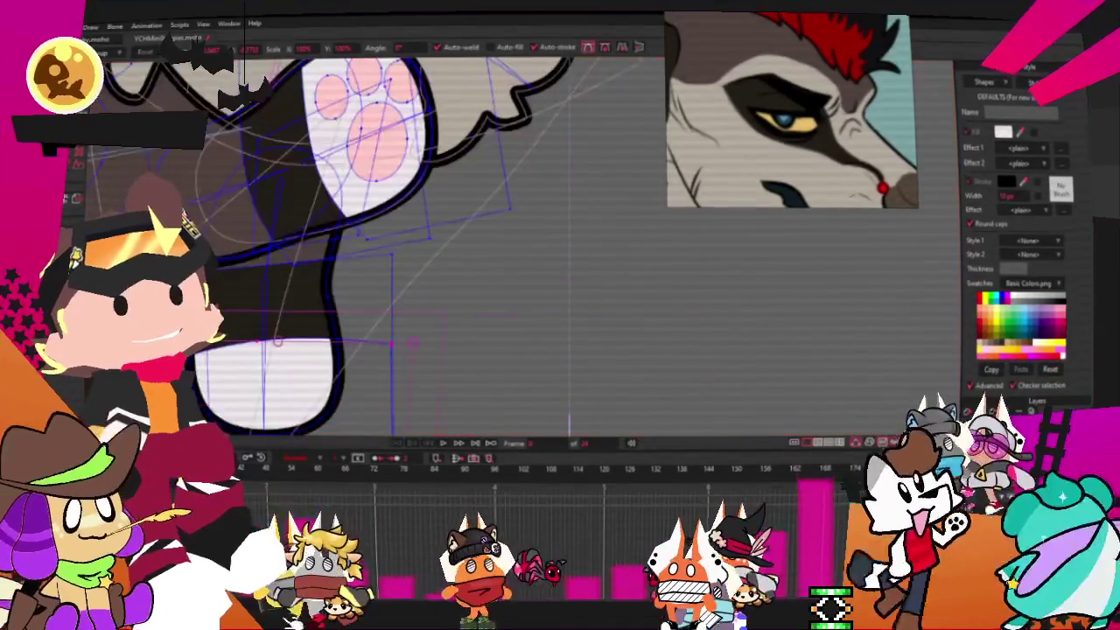
pyautogui.scroll(-3, 304, 312)
pyautogui.scroll(2, 305, 313)
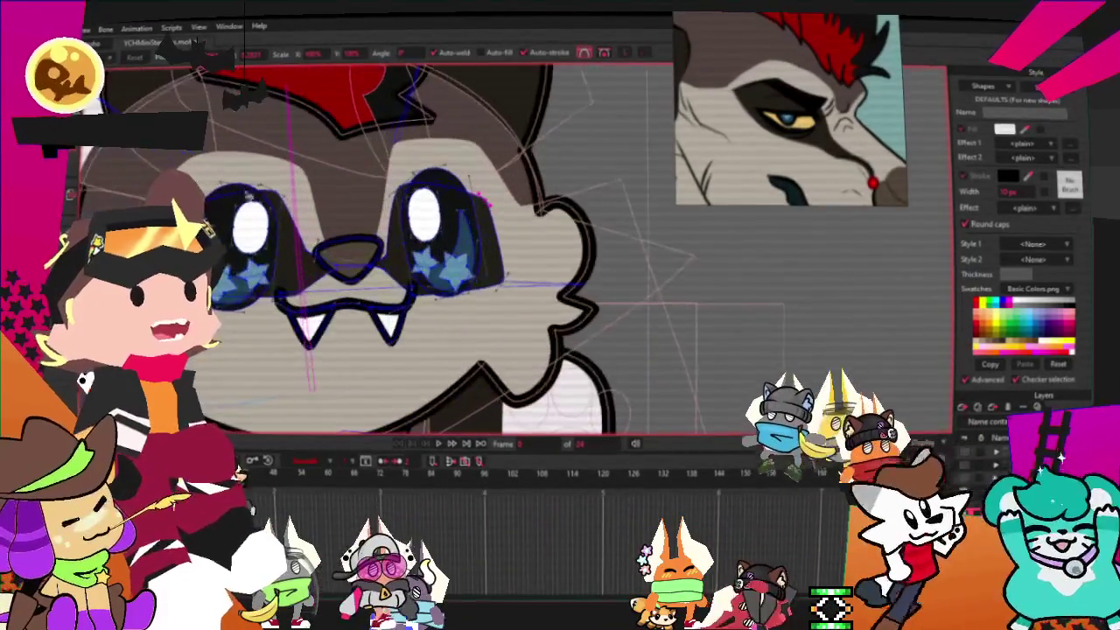
# Give the dark eye-patch shape a new fill colour from the Style panel.
pyautogui.press('g')
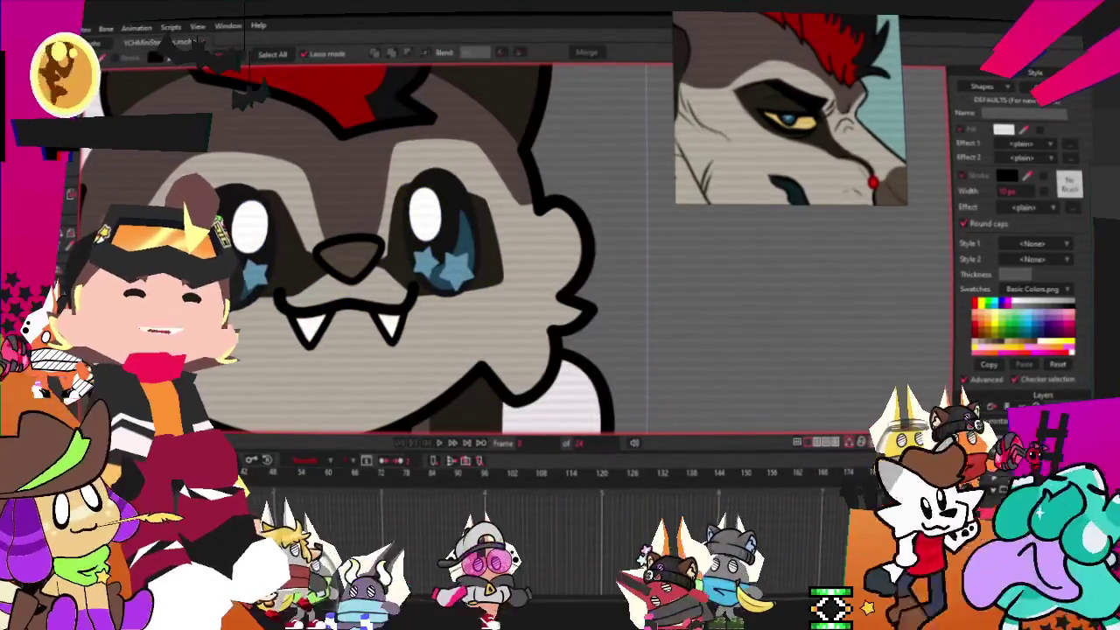
pyautogui.click(1004, 130)
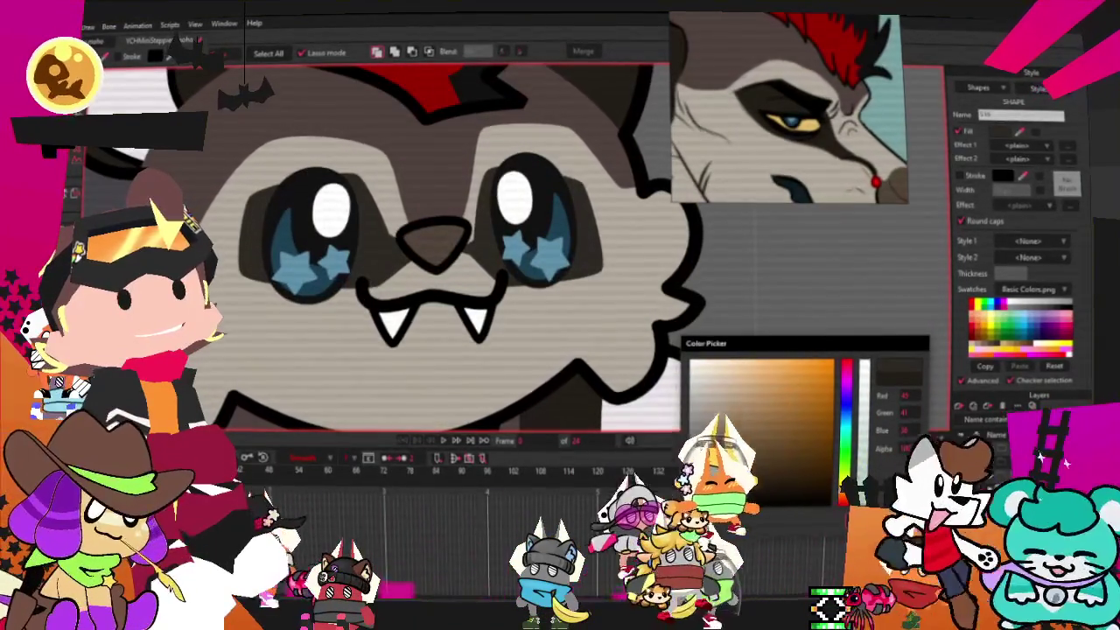
pyautogui.click(827, 463)
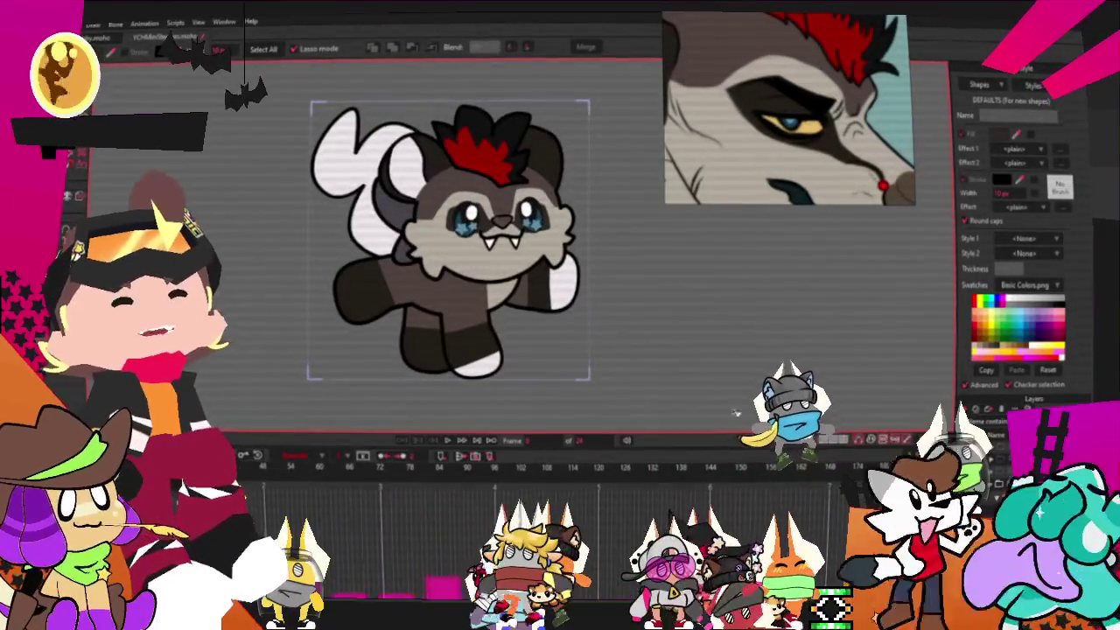
# Delete the raised paw's pink pad shape, then rewind to the first animation frame.
pyautogui.scroll(3, 542, 385)
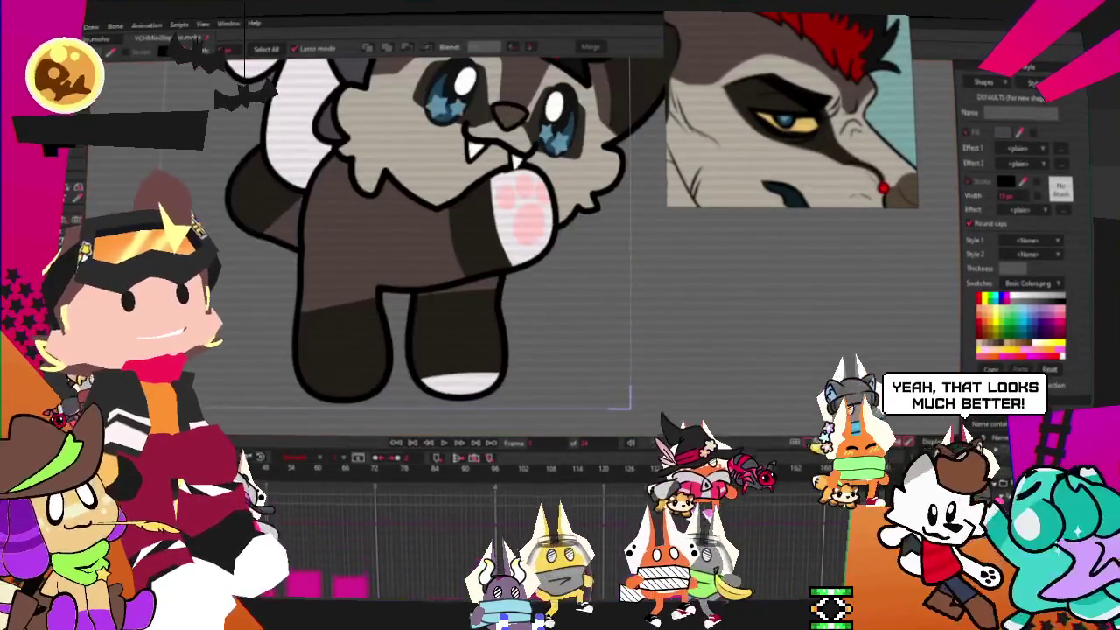
pyautogui.scroll(3, 658, 260)
pyautogui.click(525, 228)
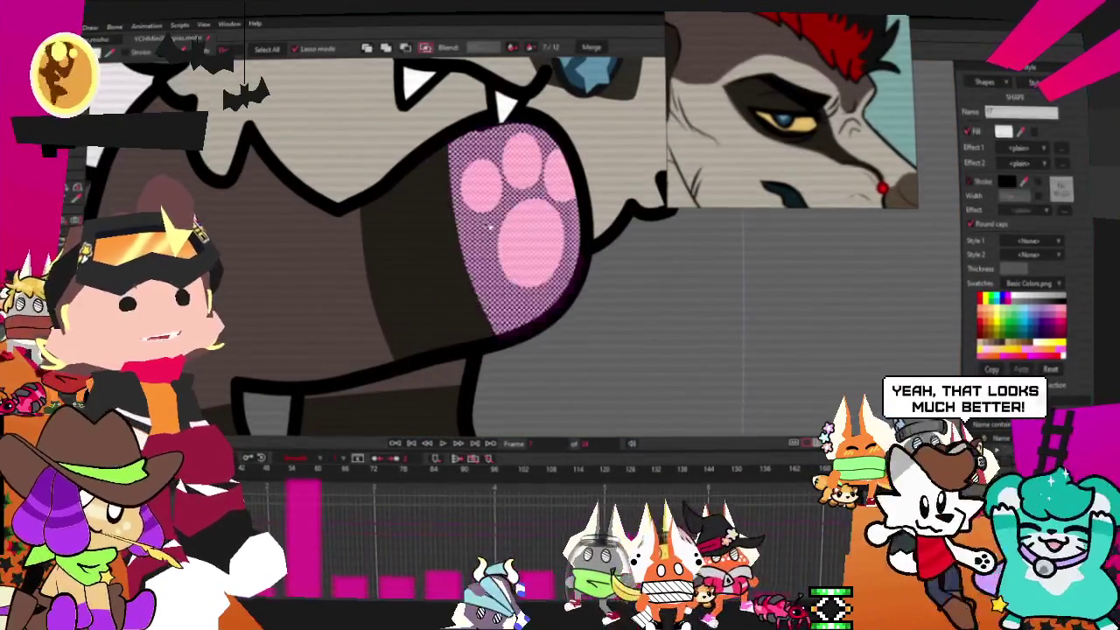
pyautogui.press('Delete')
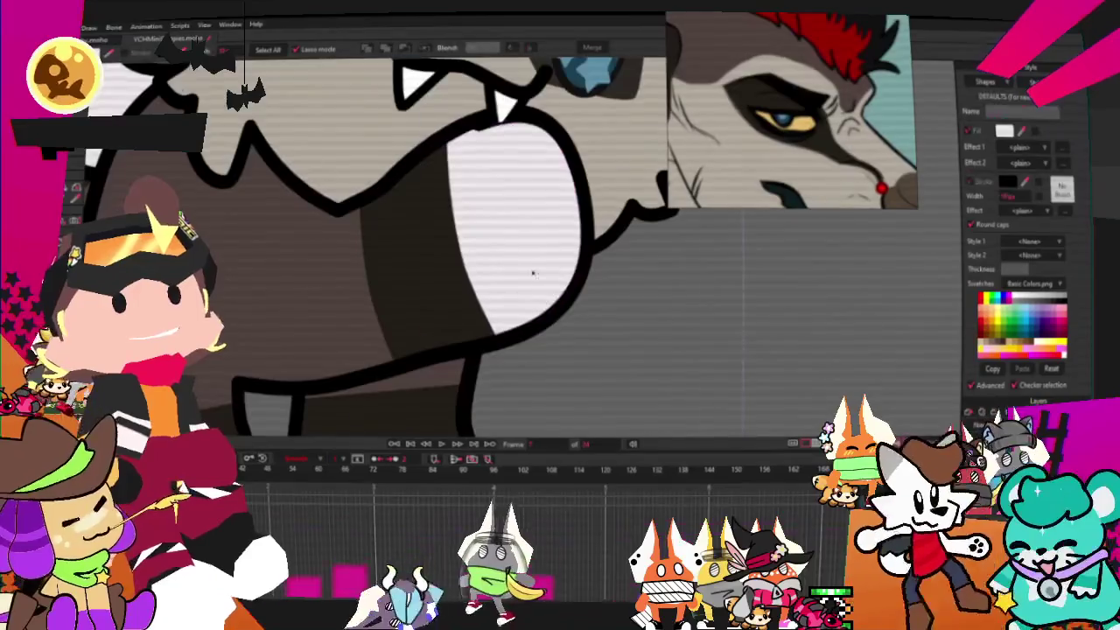
pyautogui.scroll(-3, 461, 291)
pyautogui.scroll(1, 418, 288)
pyautogui.scroll(1, 400, 294)
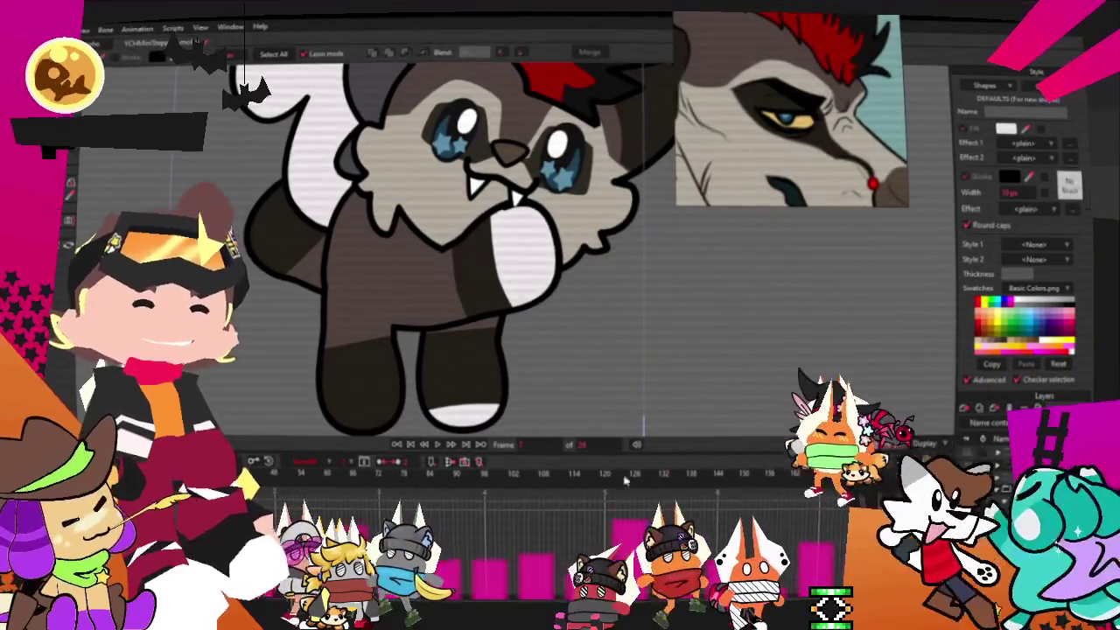
pyautogui.hotkey('ctrl', 'shift', 'Left')
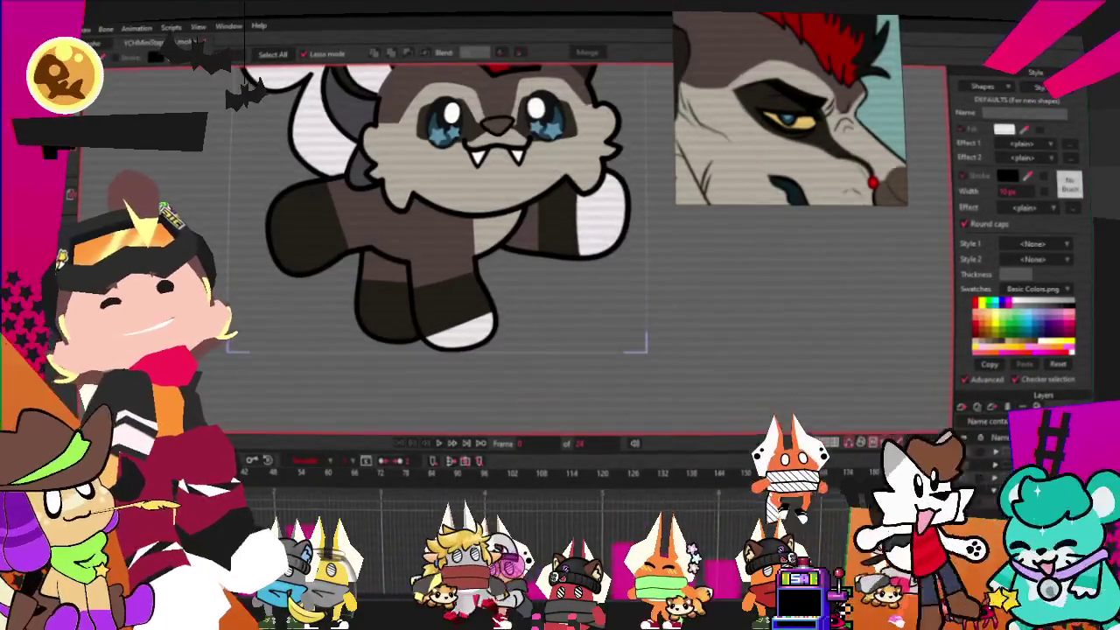
# Draw a white rectangle over the lower legs and send it behind the leg shapes.
pyautogui.press('t')
pyautogui.scroll(3, 316, 263)
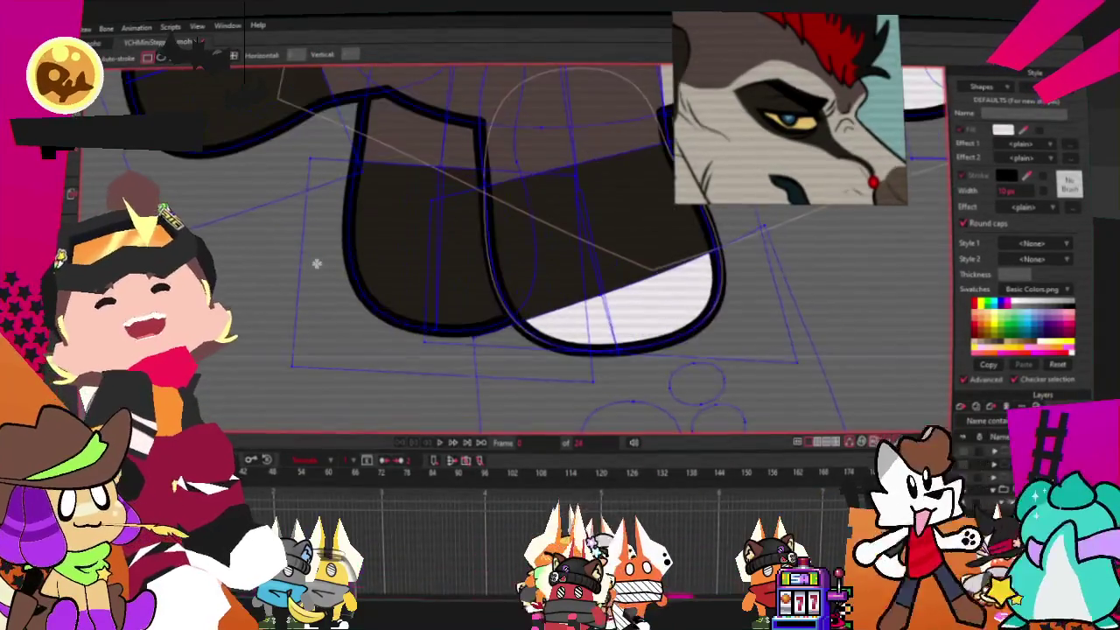
pyautogui.moveTo(316, 262); pyautogui.dragTo(560, 395)
pyautogui.press('g')
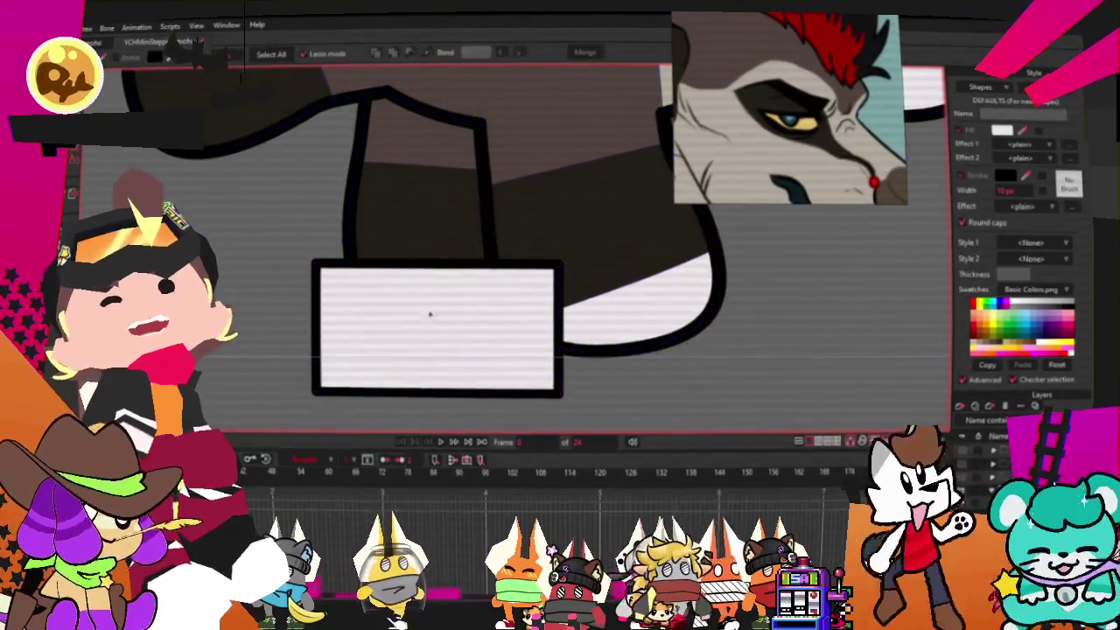
pyautogui.hotkey('ctrl', 'a')
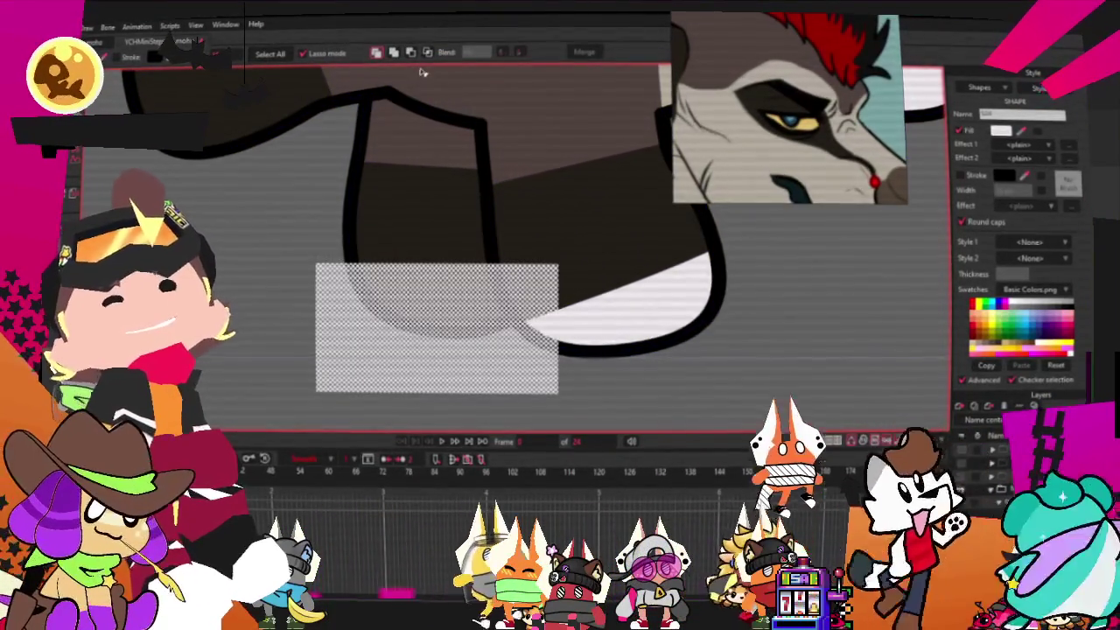
pyautogui.click(428, 52)
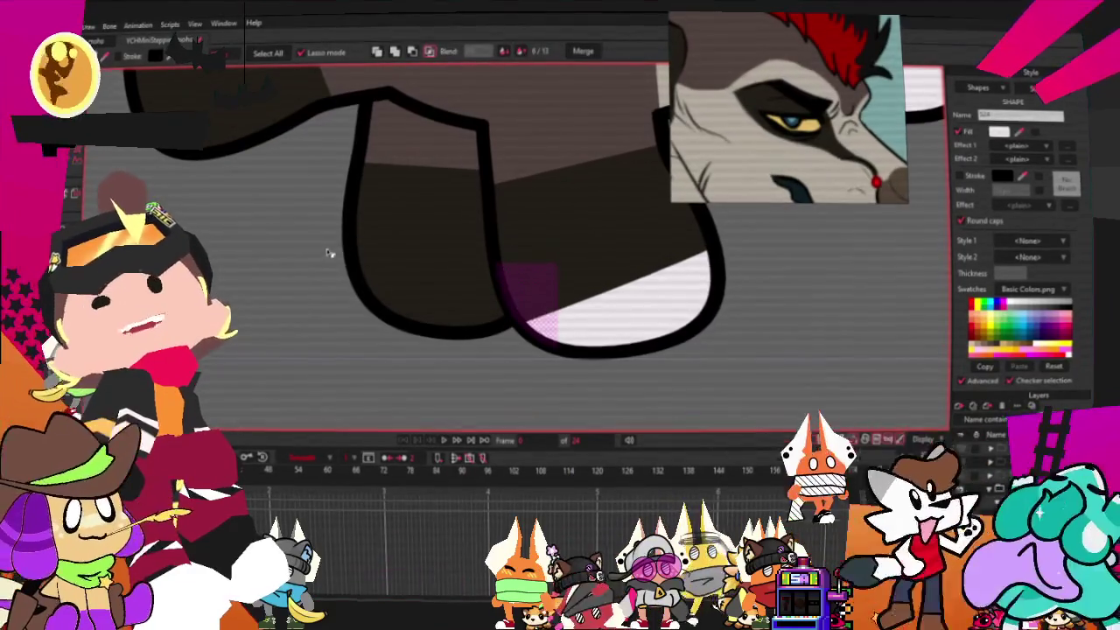
# Bind the white foot-sole points to the leg bones and check them with Transform Points.
pyautogui.scroll(-2, 305, 260)
pyautogui.scroll(-1, 408, 280)
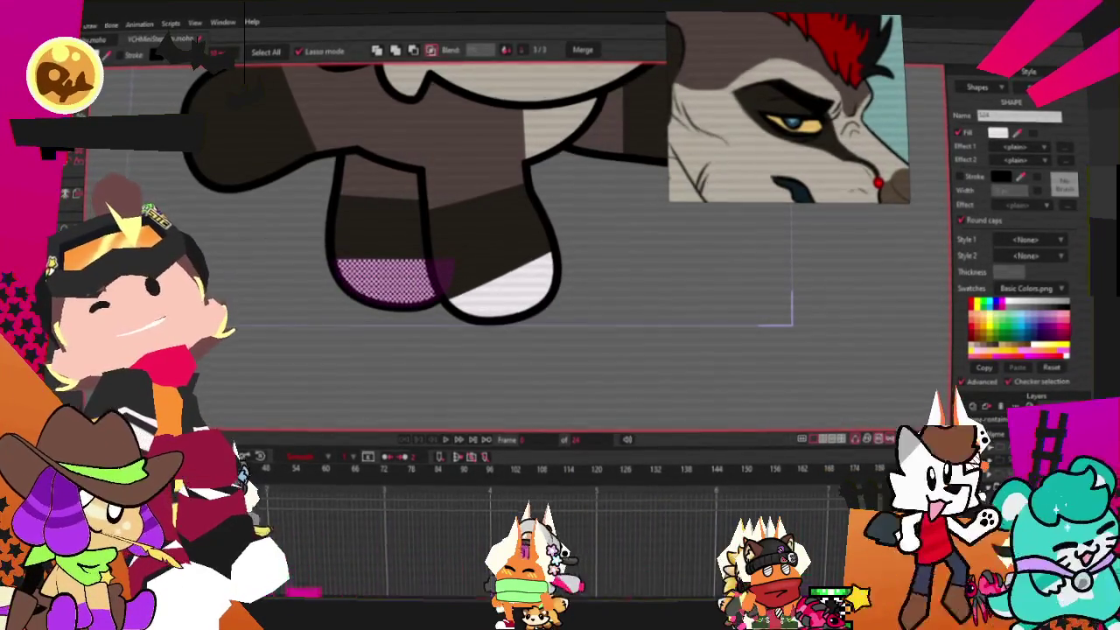
pyautogui.press('z')
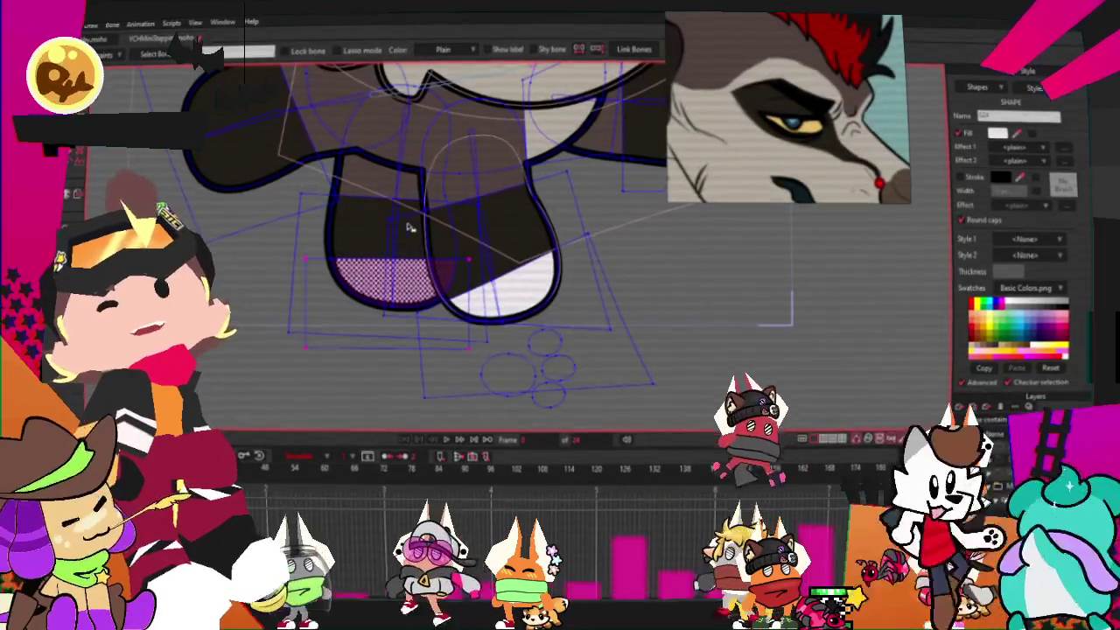
pyautogui.press('g')
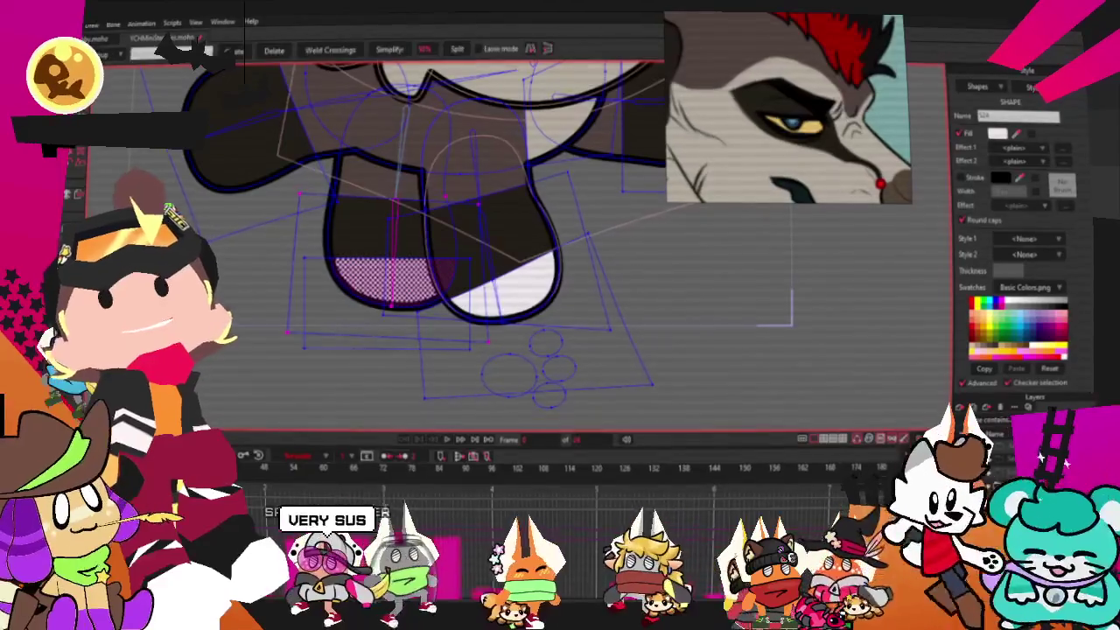
pyautogui.scroll(1, 319, 341)
pyautogui.scroll(1, 320, 341)
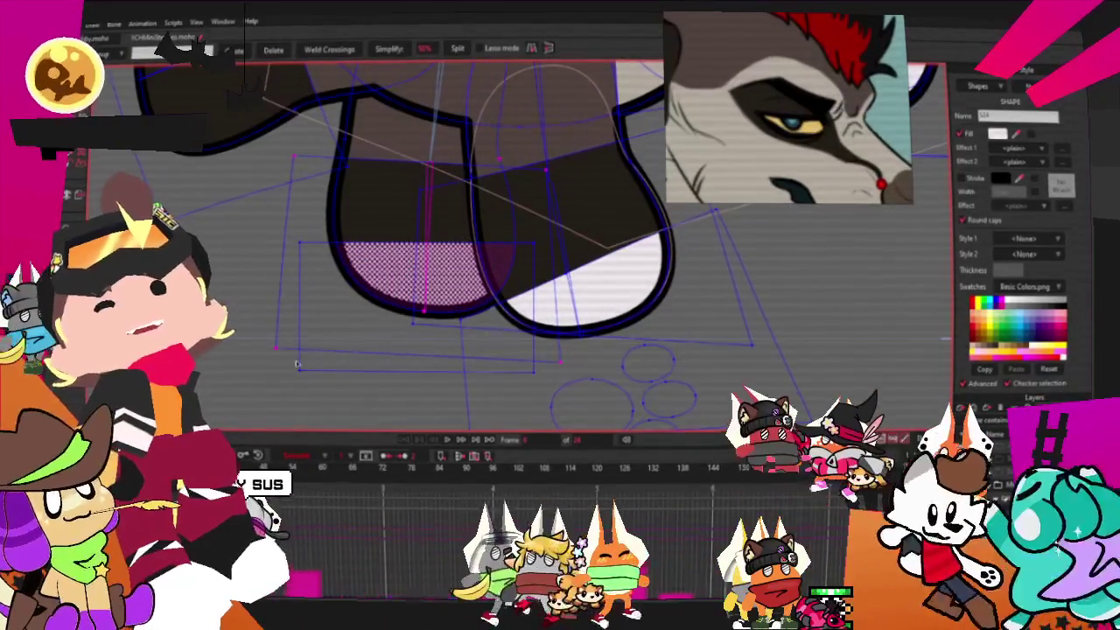
pyautogui.press('t')
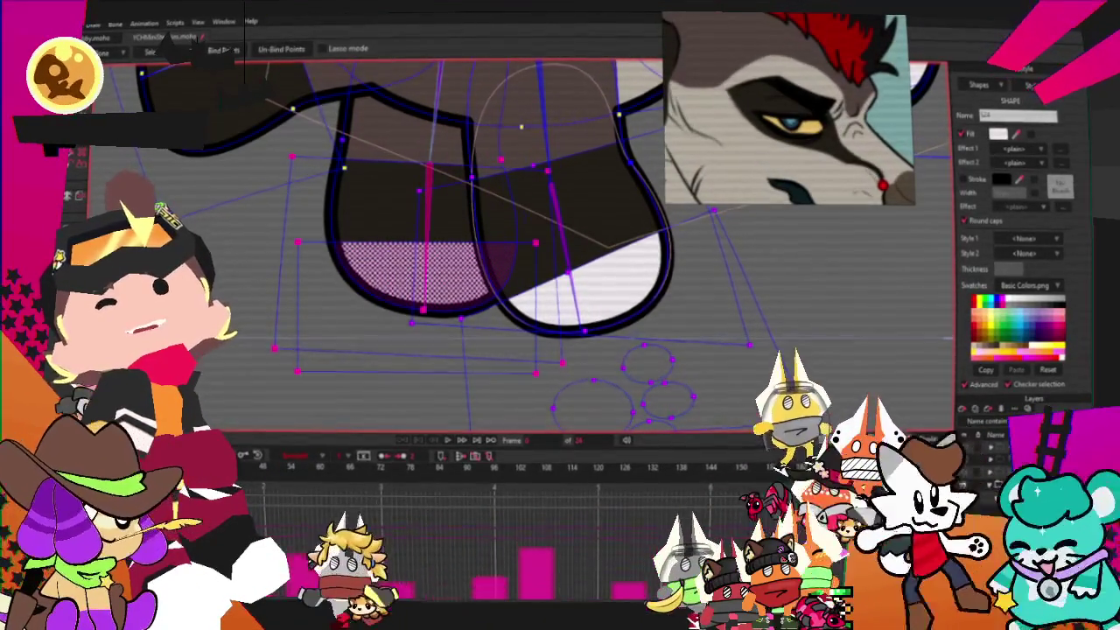
pyautogui.scroll(1, 324, 289)
pyautogui.press('t')
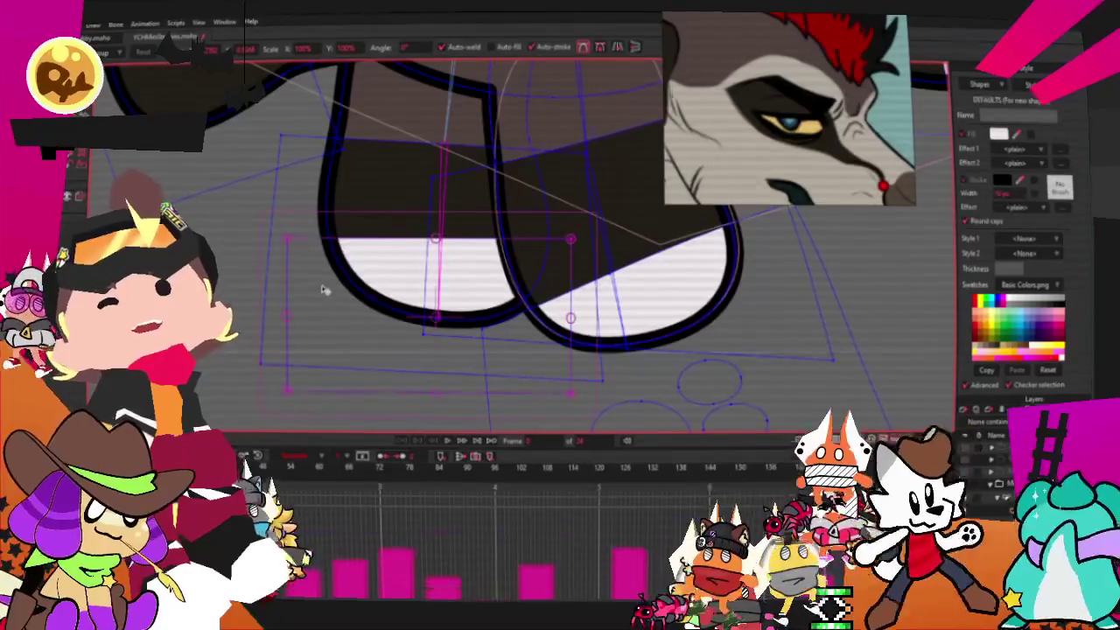
pyautogui.scroll(-1, 450, 263)
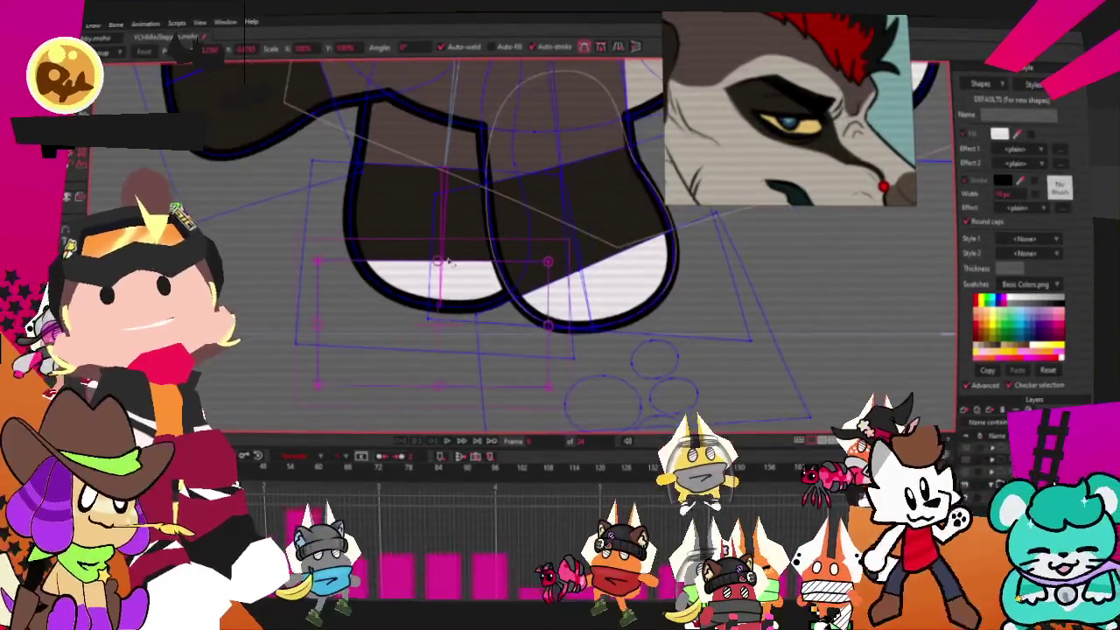
pyautogui.scroll(-1, 450, 262)
pyautogui.scroll(2, 388, 234)
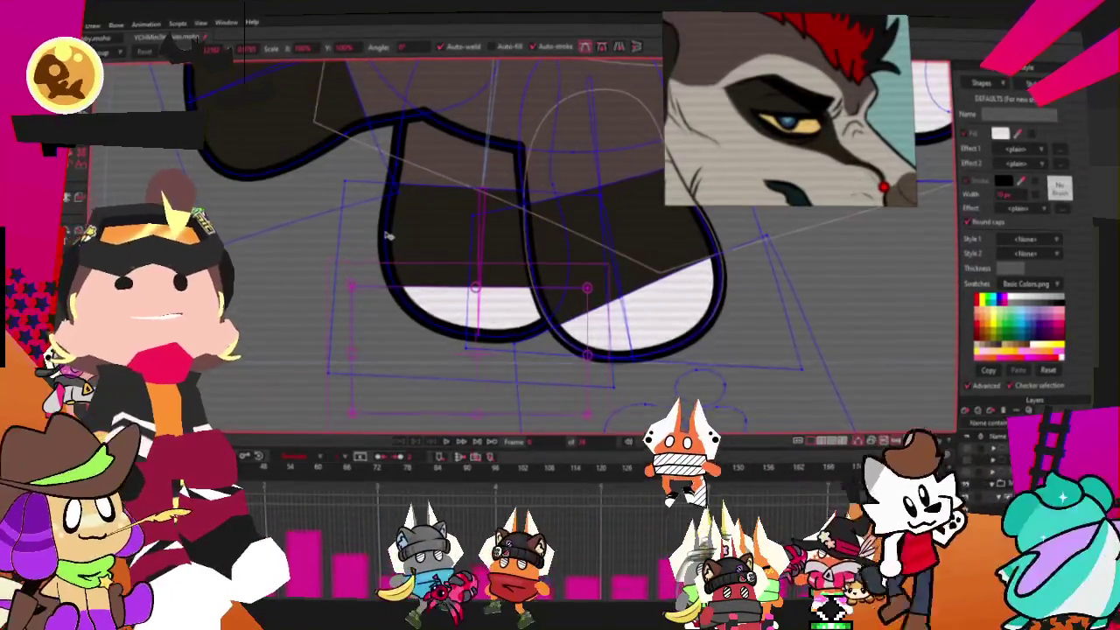
pyautogui.scroll(-1, 387, 236)
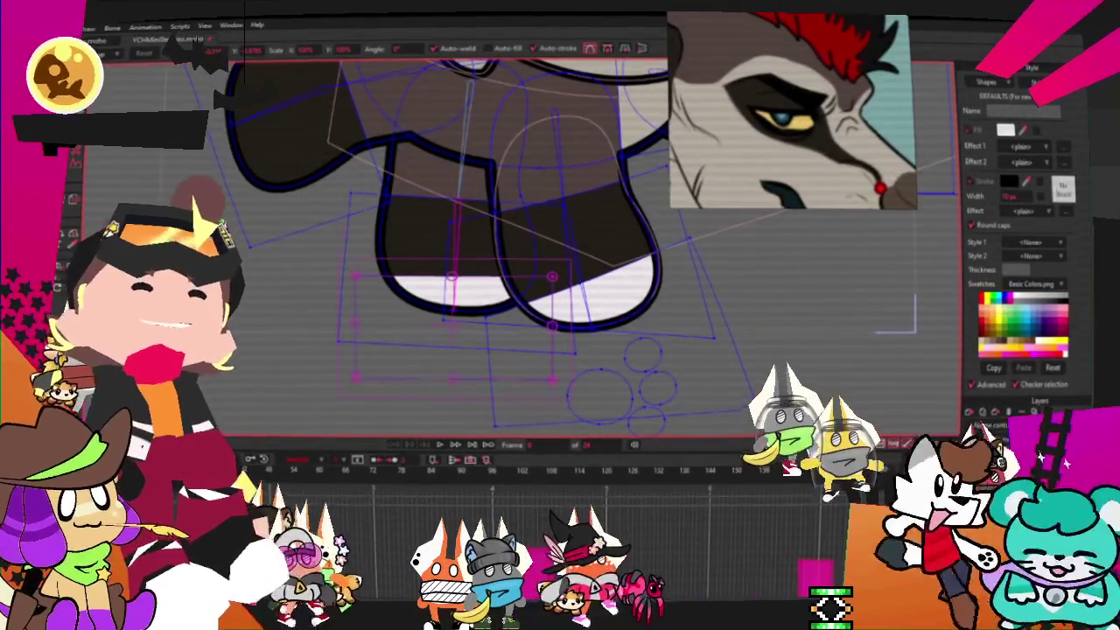
# Select a fill shape on the character, then deselect it.
pyautogui.scroll(2, 407, 213)
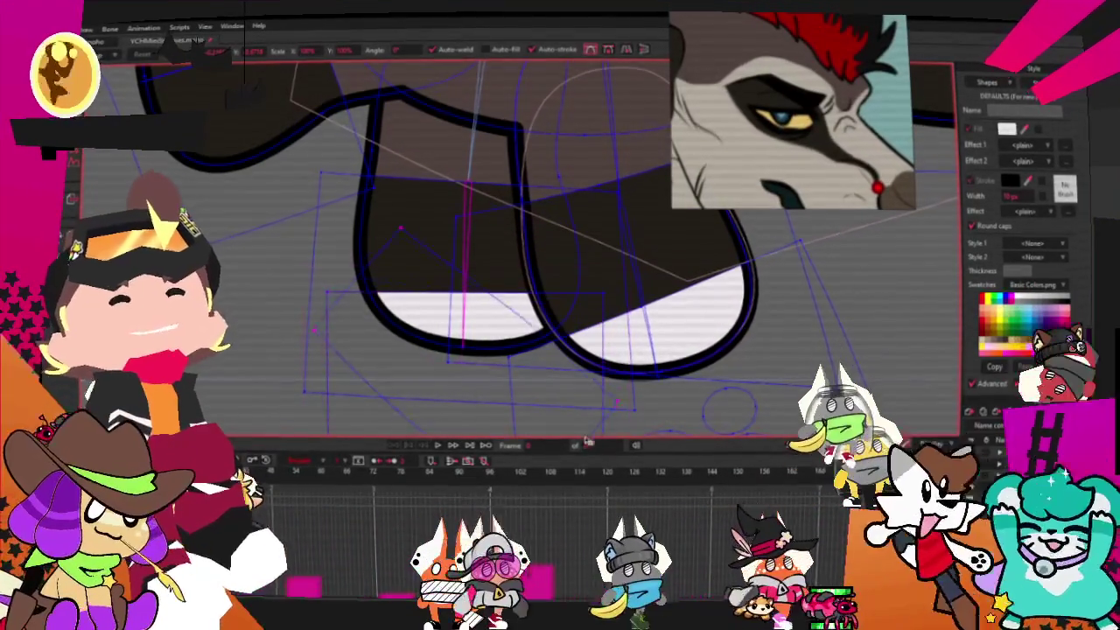
pyautogui.scroll(-2, 476, 342)
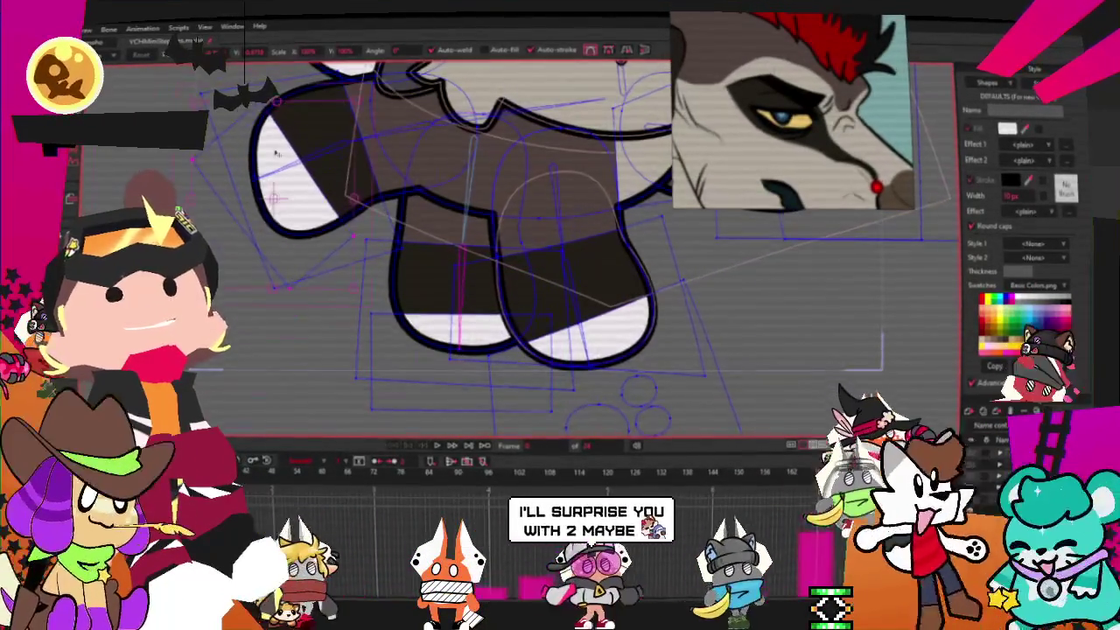
pyautogui.scroll(3, 276, 154)
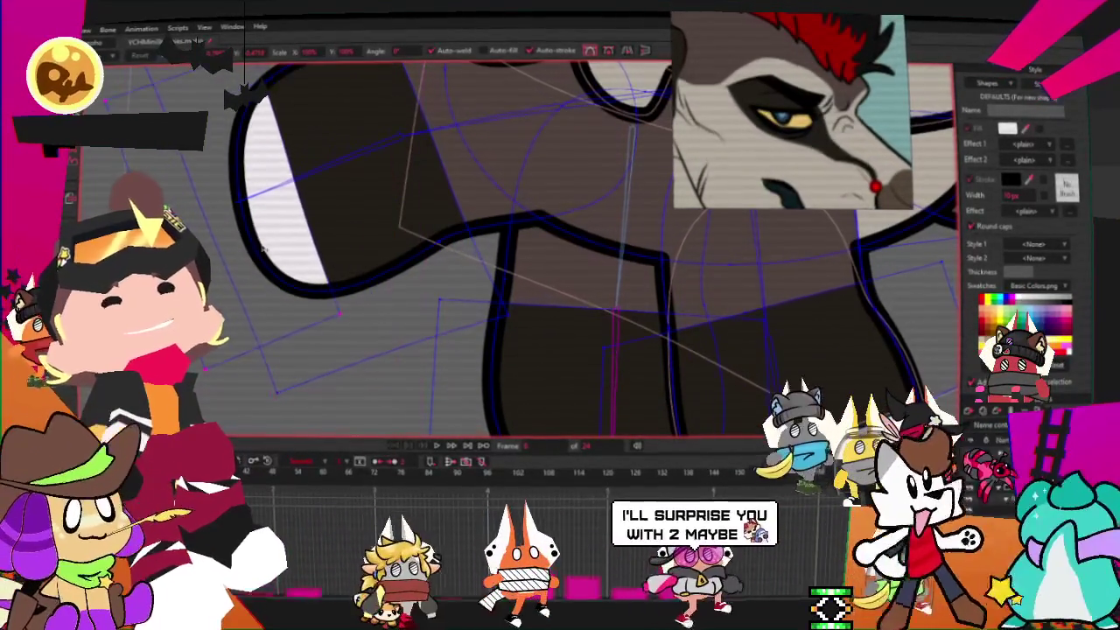
pyautogui.press('g')
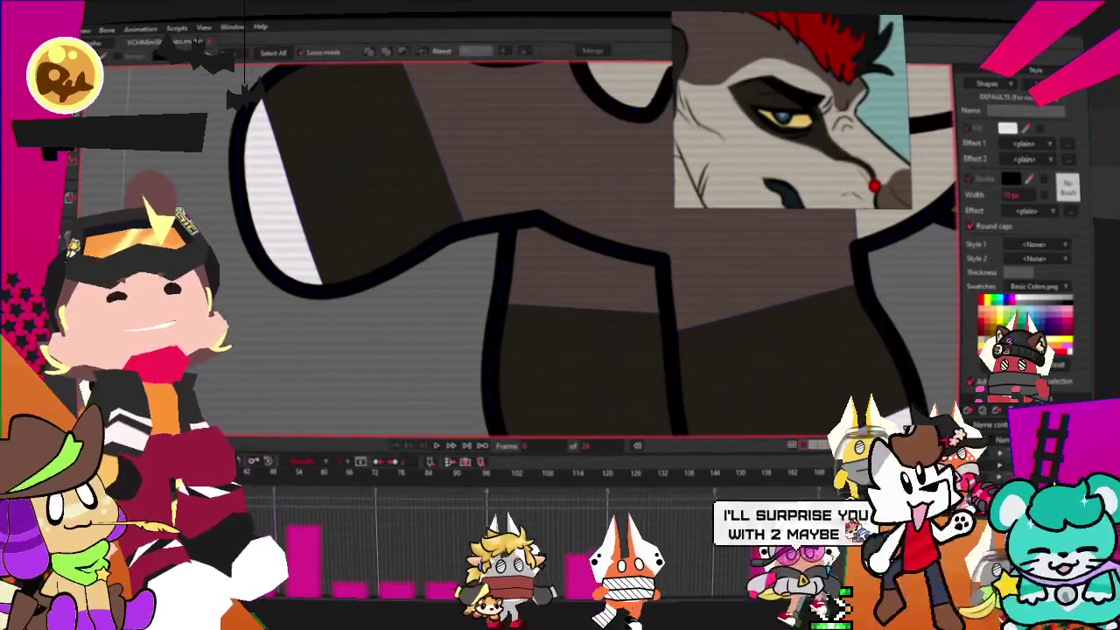
pyautogui.click(274, 208)
pyautogui.scroll(-3, 297, 245)
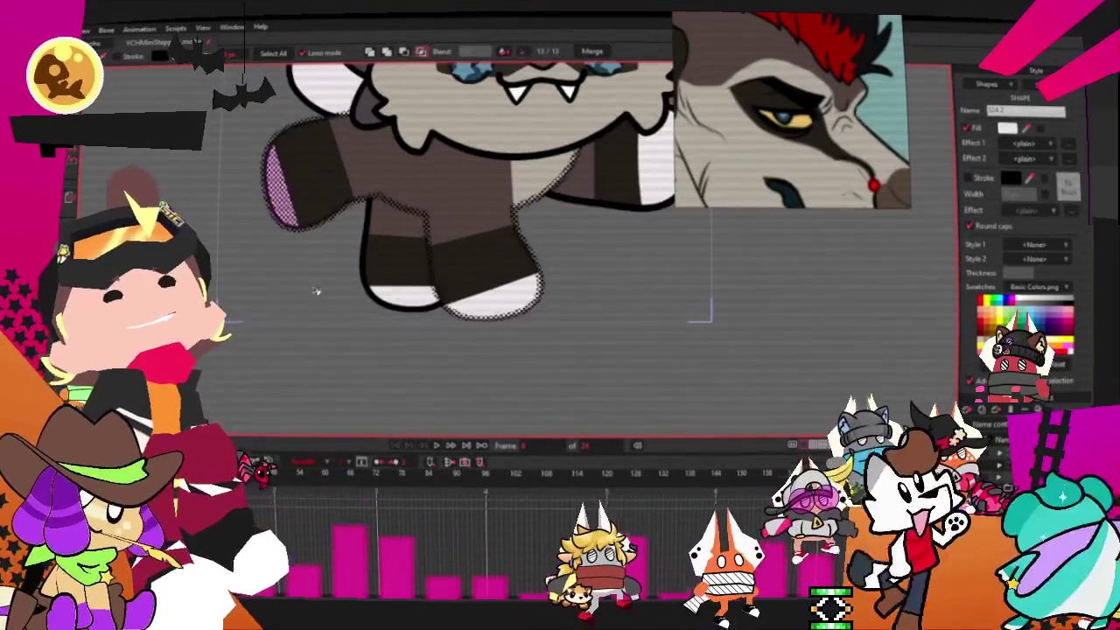
pyautogui.click(317, 358)
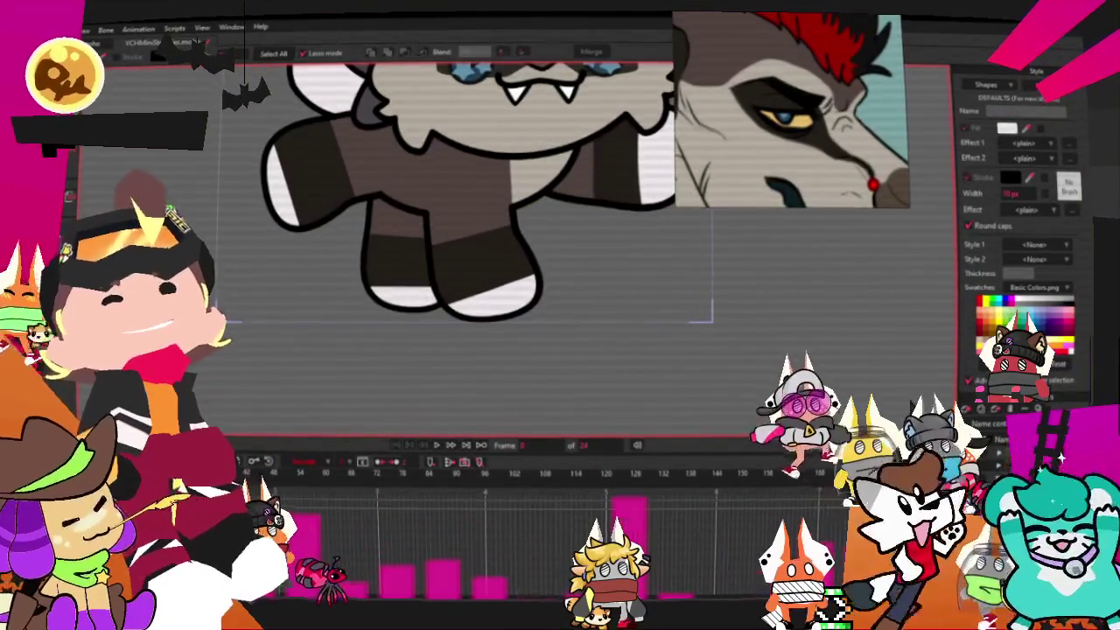
# Check the bones and bindings, hide the rig overlays, and view the whole wolf.
pyautogui.press('b')
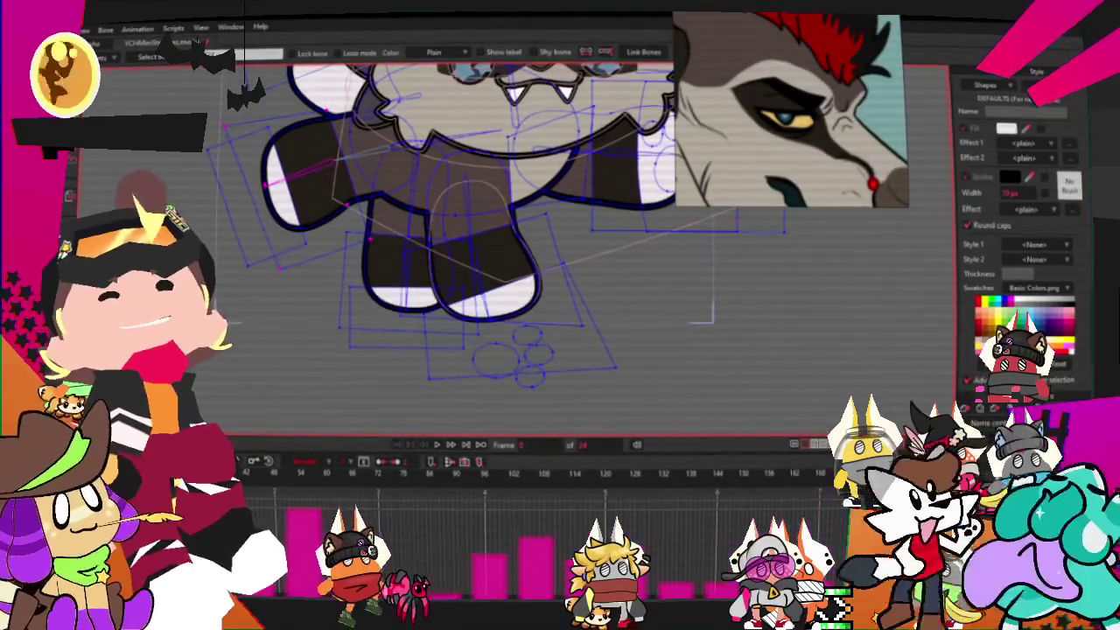
pyautogui.scroll(2, 236, 181)
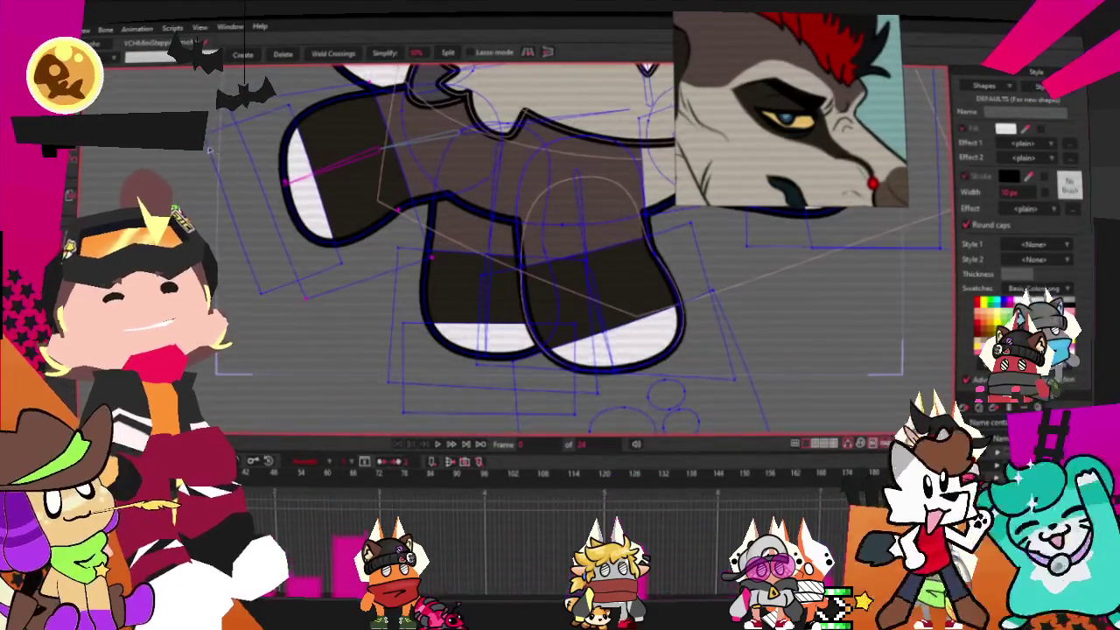
pyautogui.scroll(1, 210, 150)
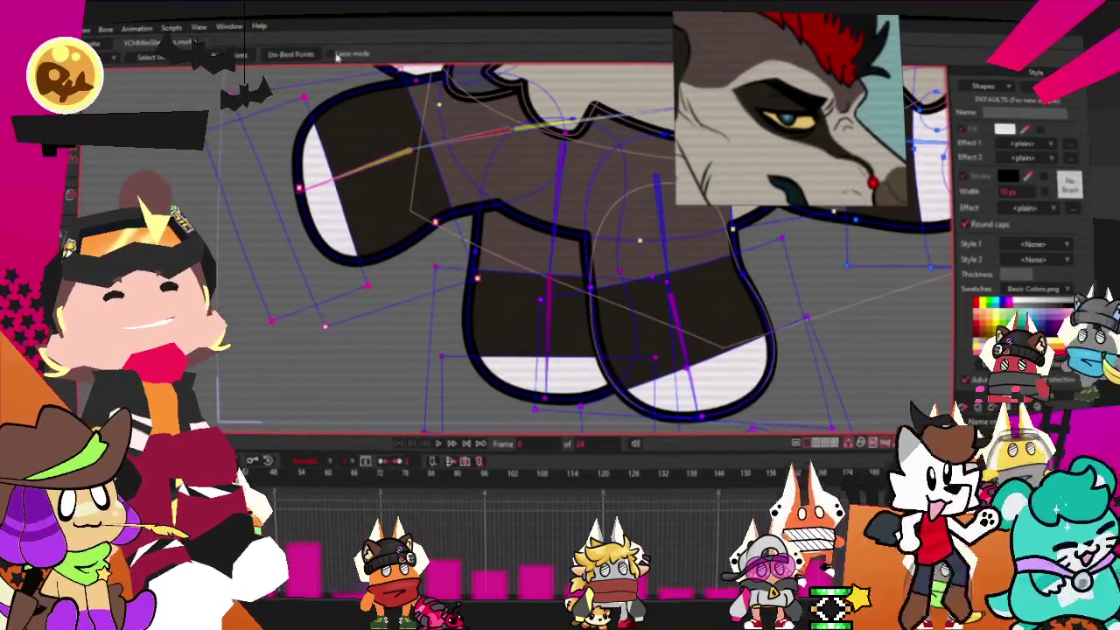
pyautogui.press('i')
pyautogui.scroll(-2, 340, 296)
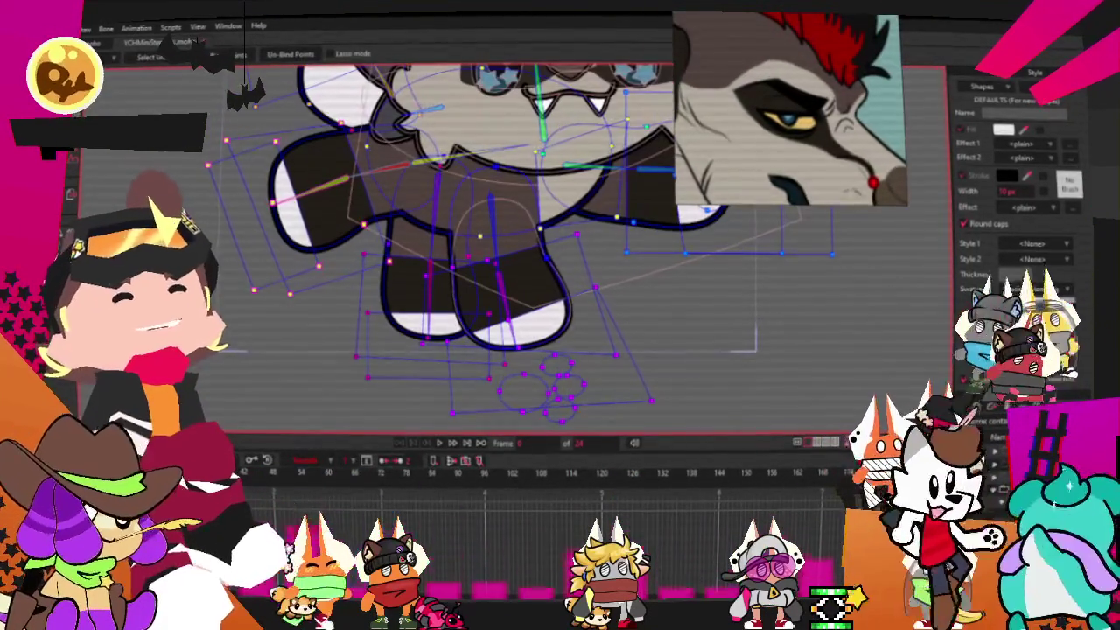
pyautogui.click(398, 432)
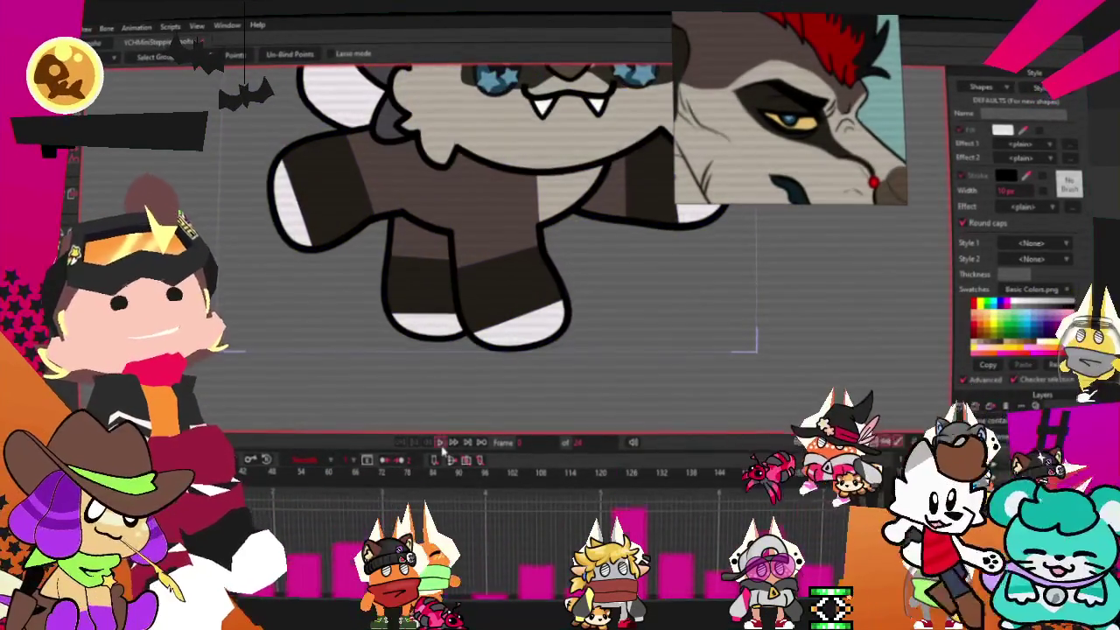
pyautogui.scroll(-2, 472, 289)
pyautogui.scroll(-2, 449, 300)
pyautogui.press('g')
pyautogui.scroll(2, 440, 326)
pyautogui.scroll(2, 439, 326)
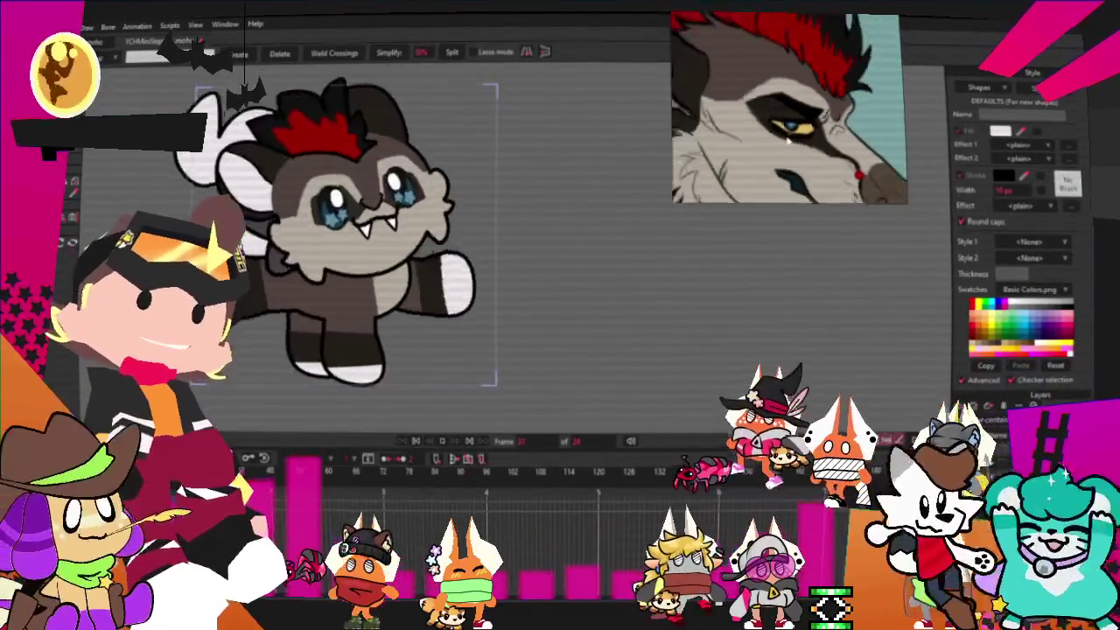
pyautogui.scroll(2, 507, 203)
pyautogui.scroll(-3, 511, 202)
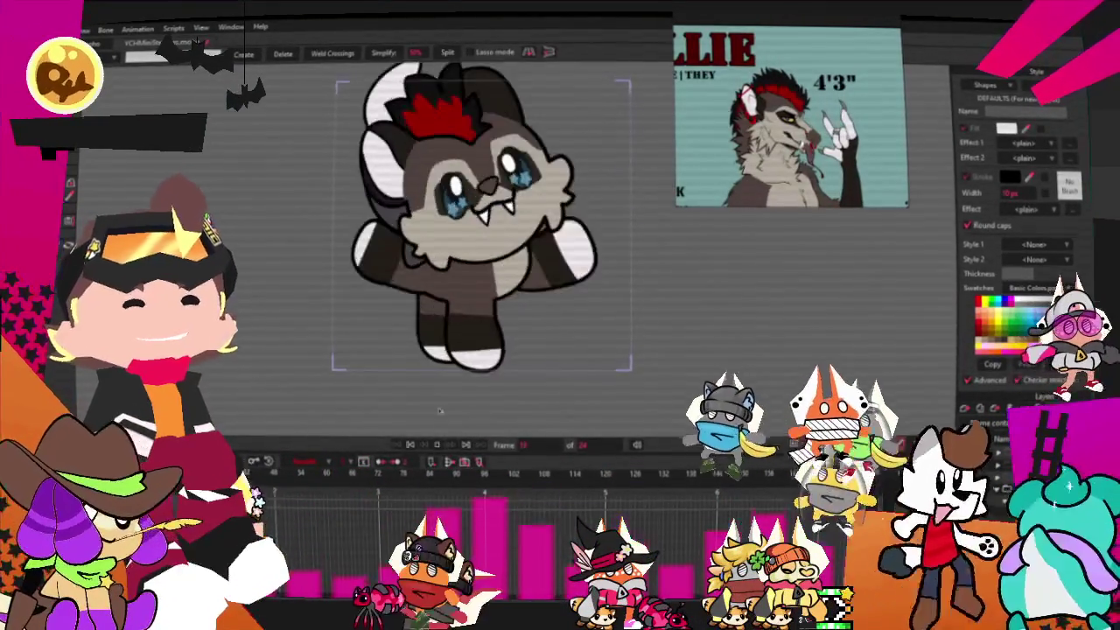
# Stop playback so the wolf rests on frame 0, then zoom in on it.
pyautogui.click(411, 445)
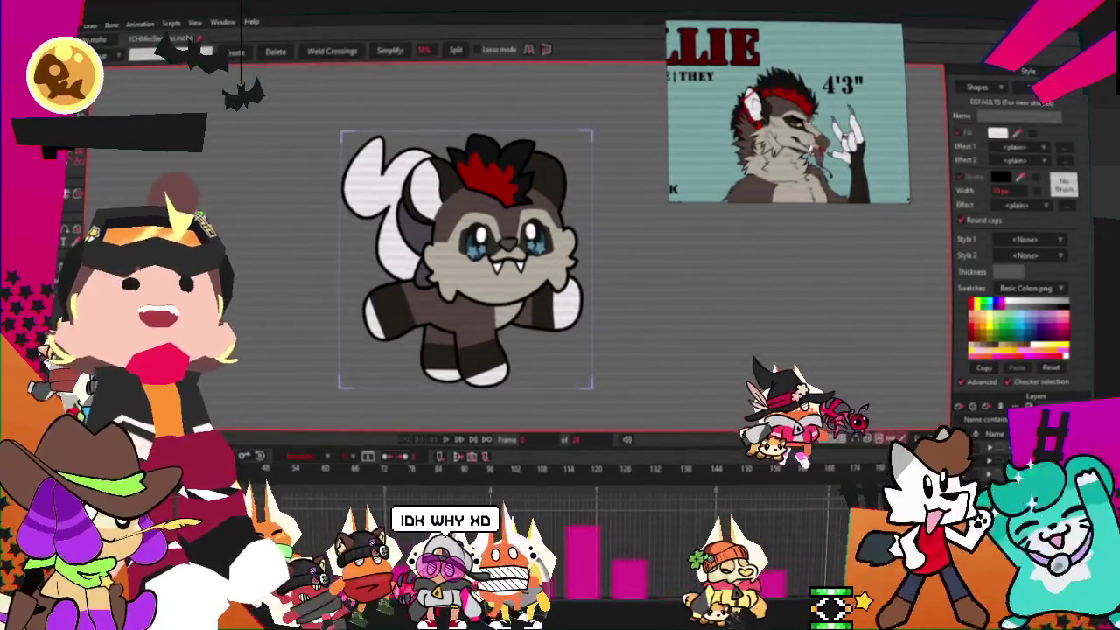
pyautogui.scroll(2, 521, 287)
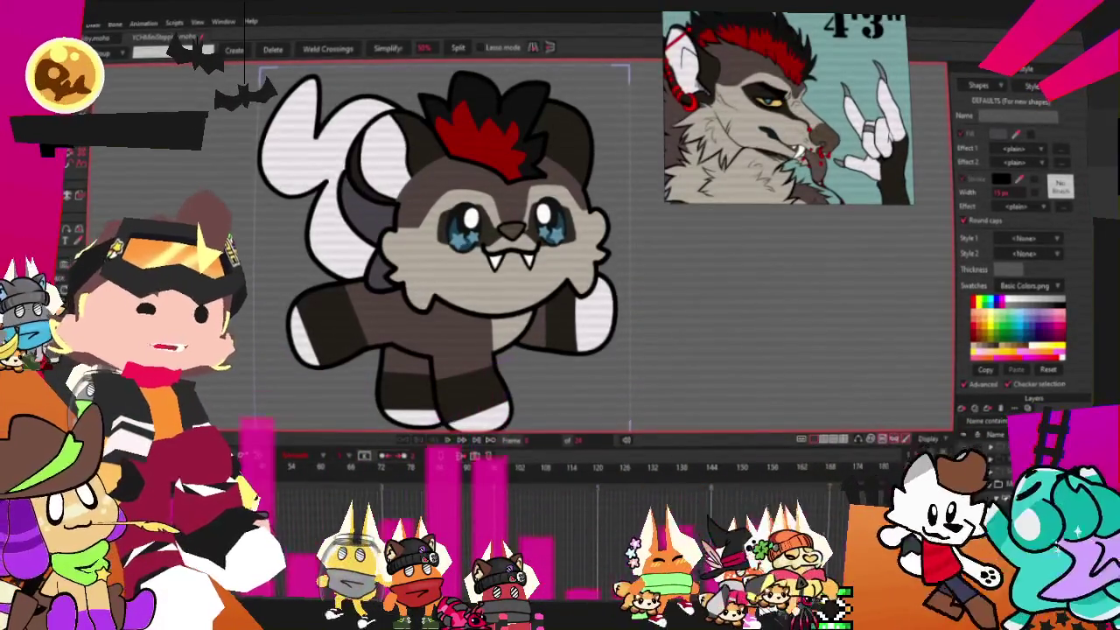
pyautogui.press('t')
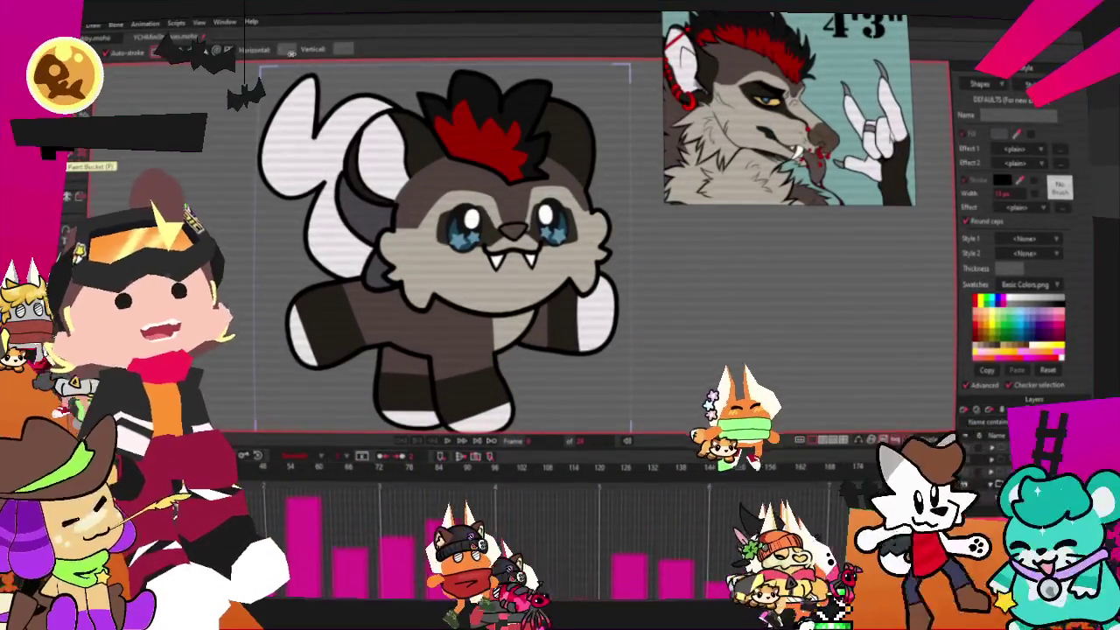
# Nudge the red rectangle into place on the dark curved head spike.
pyautogui.scroll(2, 367, 148)
pyautogui.scroll(3, 368, 149)
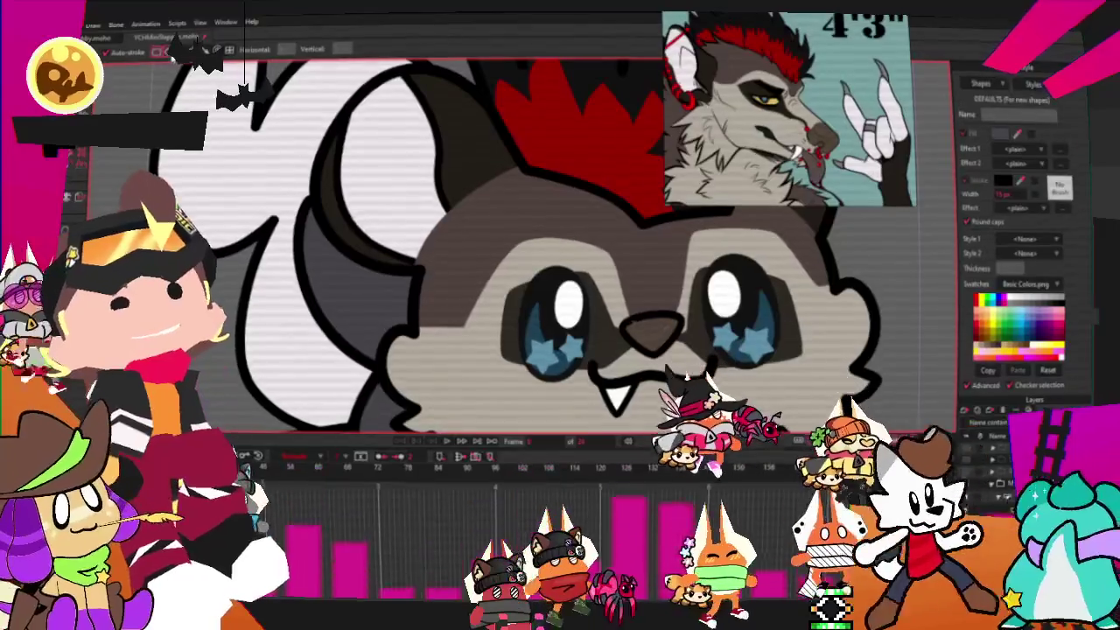
pyautogui.scroll(1, 385, 236)
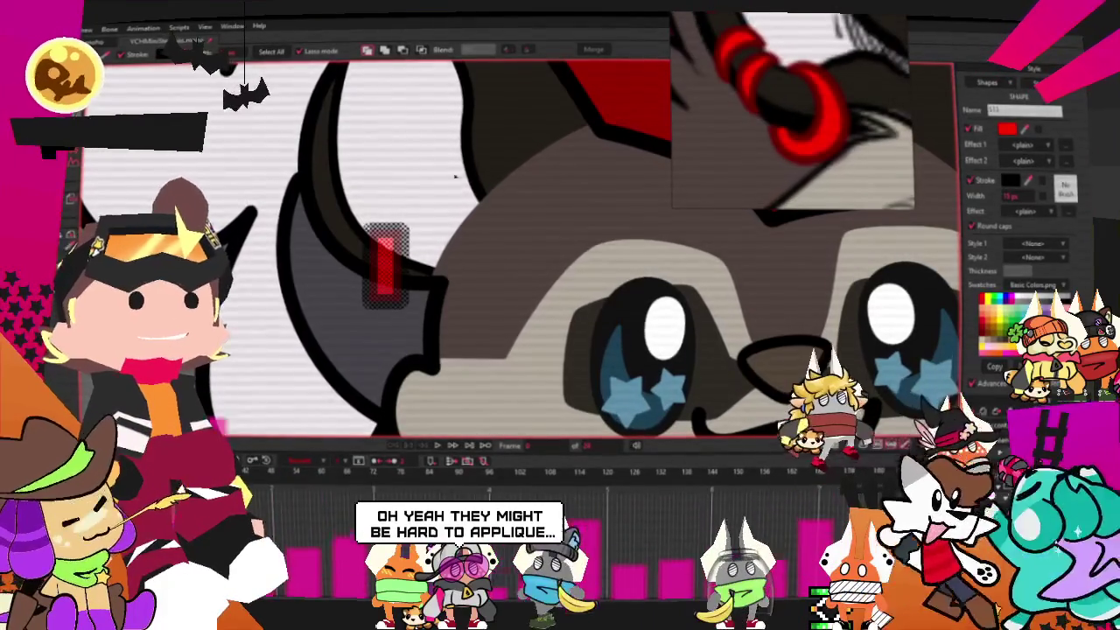
pyautogui.press('t')
pyautogui.scroll(3, 414, 231)
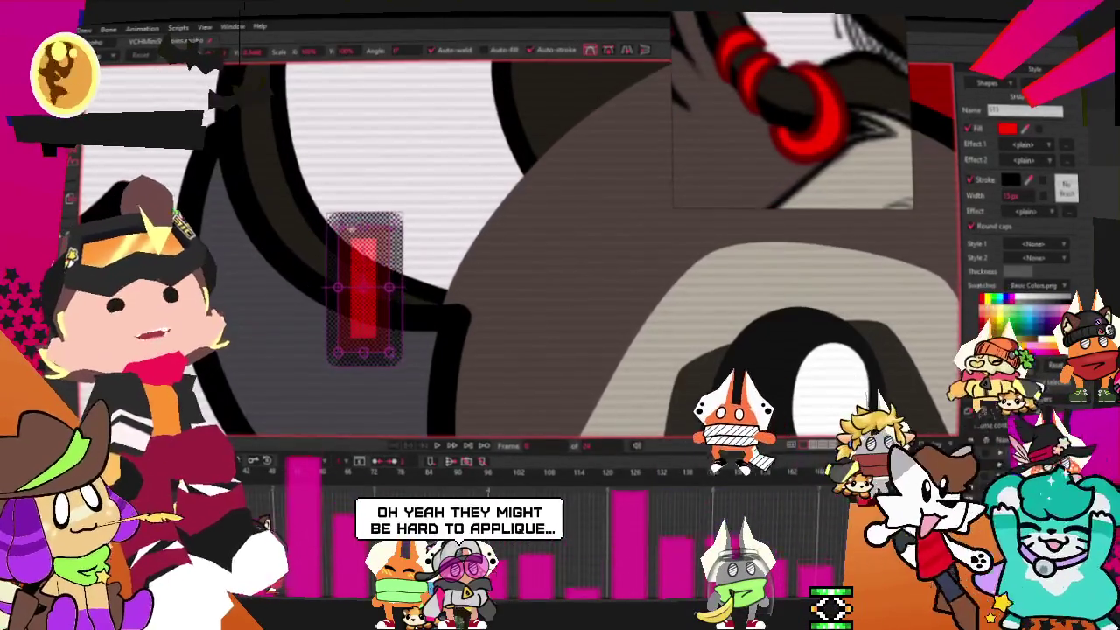
pyautogui.moveTo(348, 229); pyautogui.dragTo(341, 226)
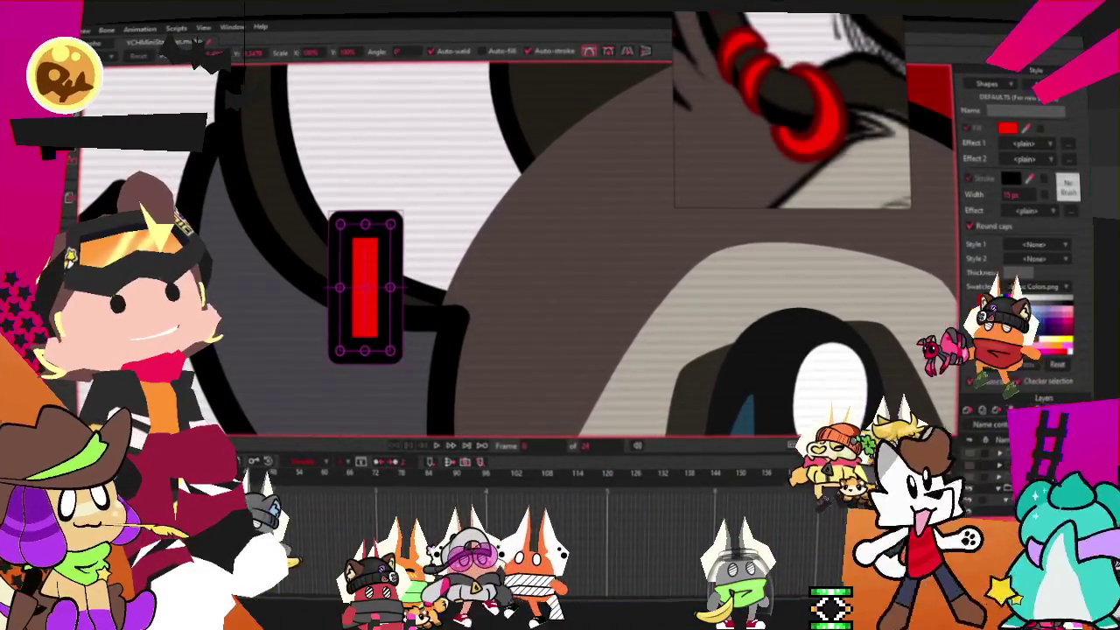
pyautogui.scroll(1, 405, 281)
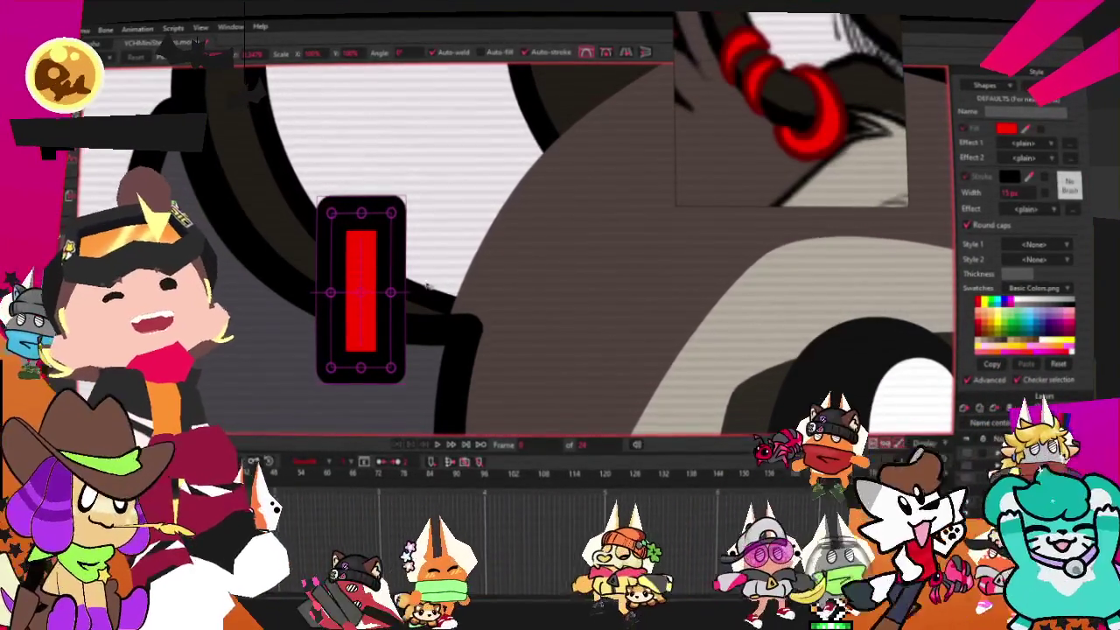
pyautogui.press('x')
# Slant the red rectangle into a four-sided band following the spike's curve, then duplicate it.
pyautogui.press('q')
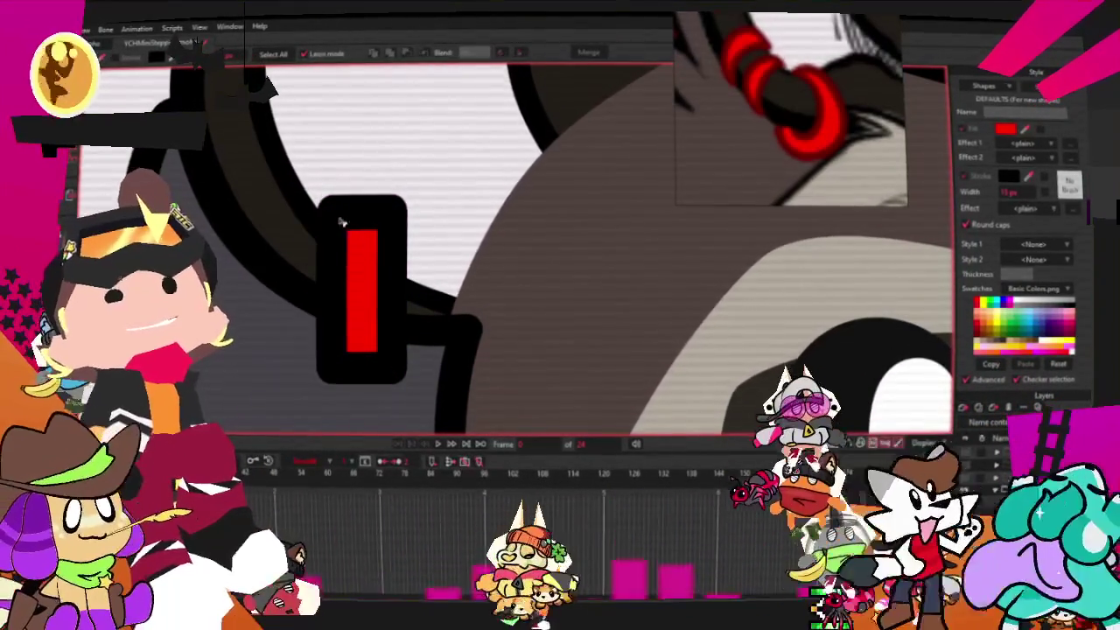
pyautogui.click(322, 212)
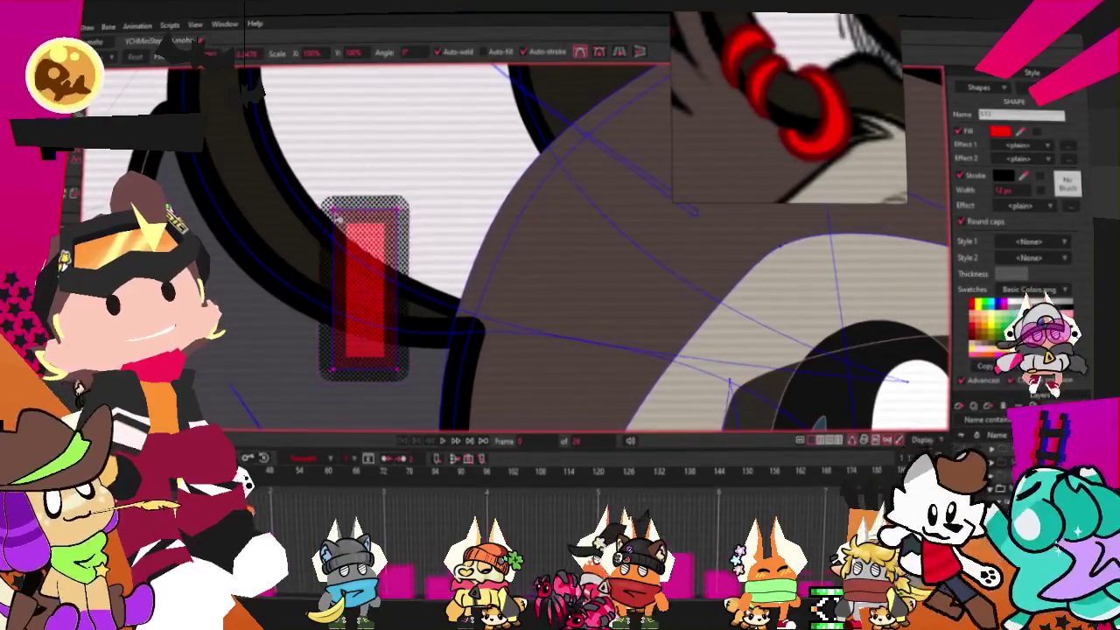
pyautogui.moveTo(359, 219)
pyautogui.mouseDown()
pyautogui.moveTo(398, 238)
pyautogui.moveTo(359, 225)
pyautogui.mouseUp()
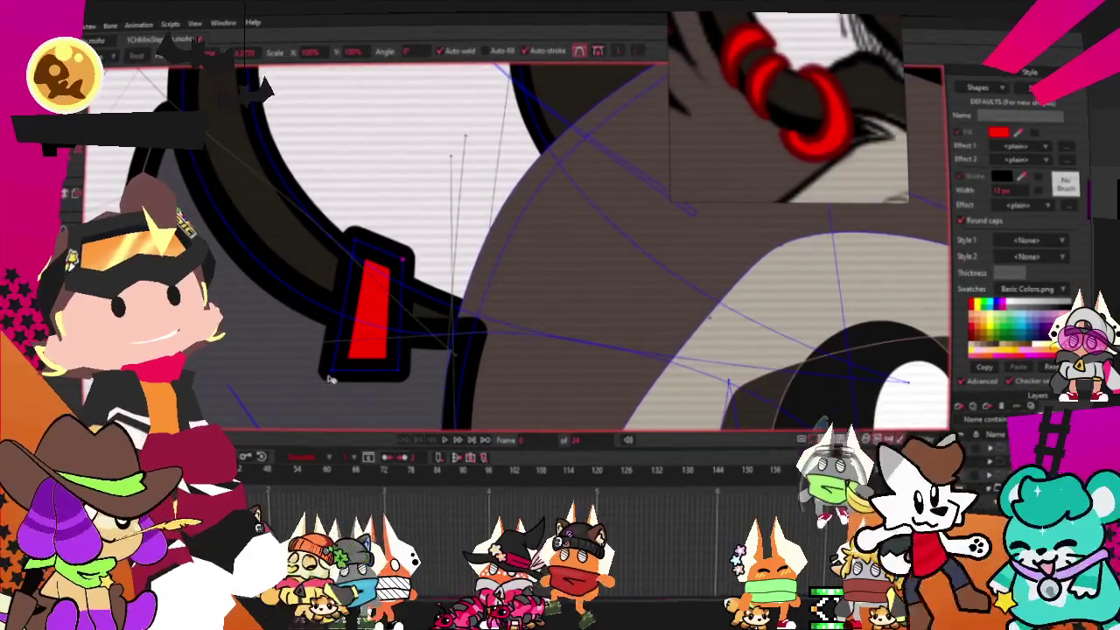
pyautogui.moveTo(340, 365); pyautogui.dragTo(313, 357)
pyautogui.press('c')
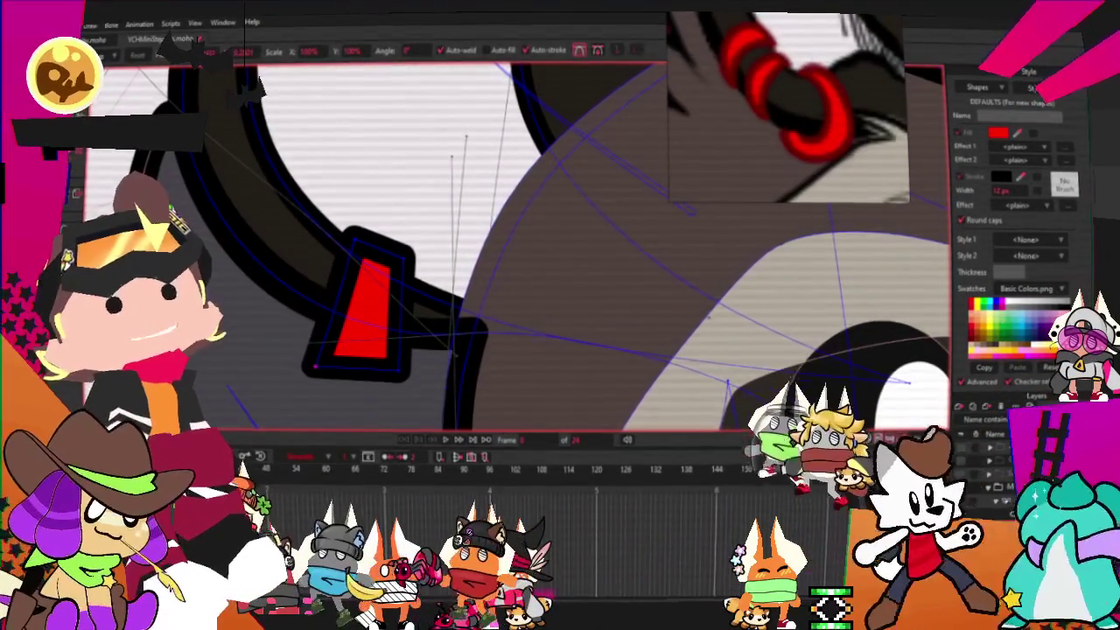
pyautogui.click(409, 362)
pyautogui.click(357, 240)
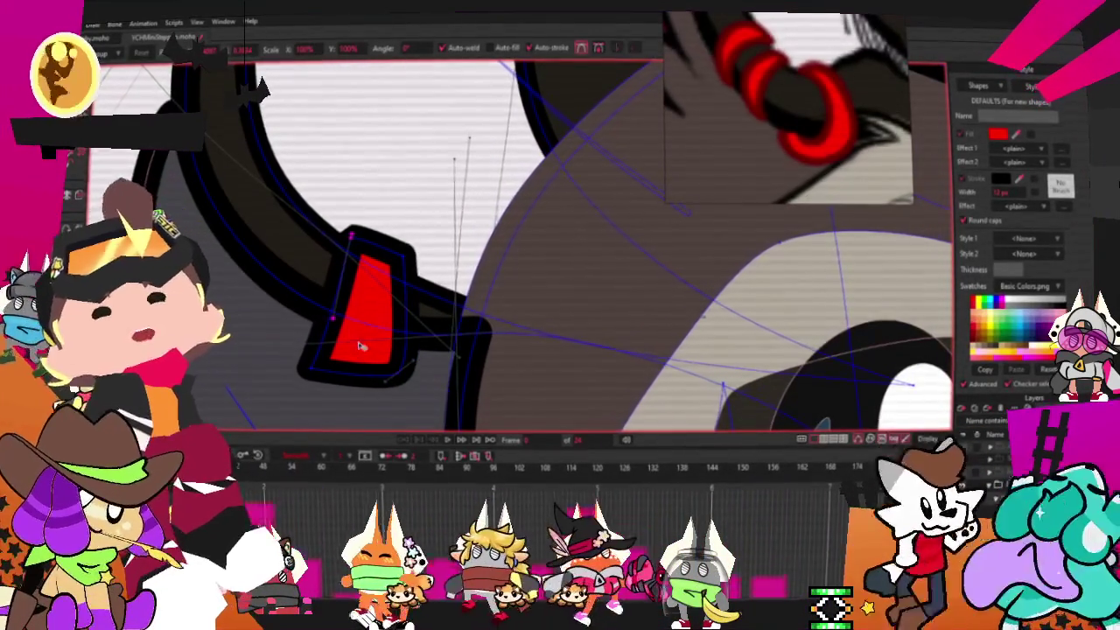
pyautogui.hotkey('ctrl', 'c')
pyautogui.hotkey('ctrl', 'v')
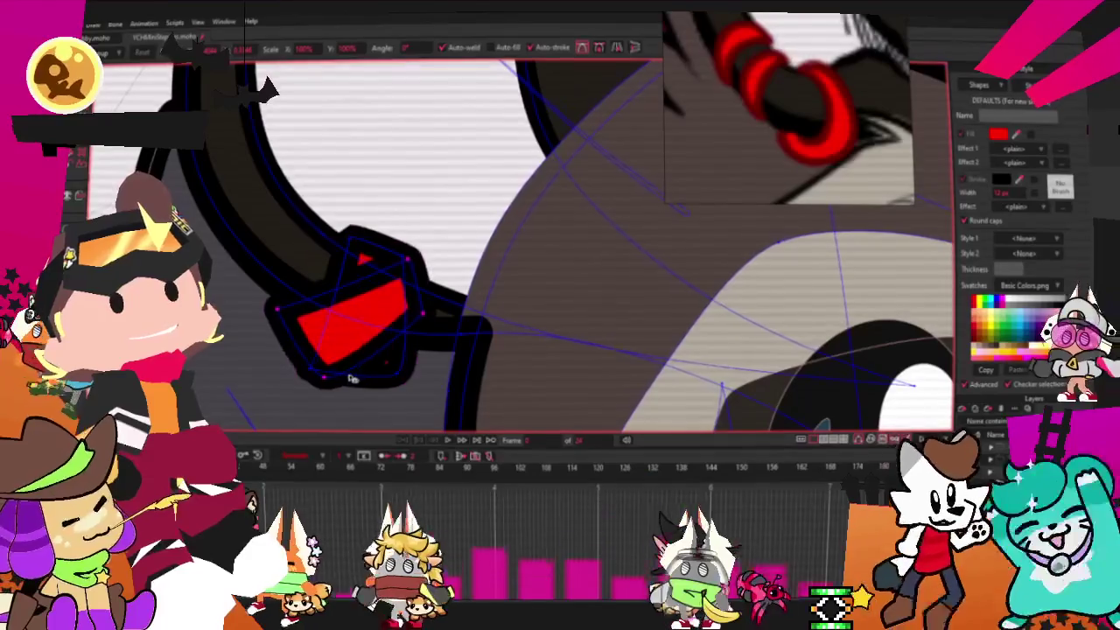
# Move the copied red band up the spike and reshape it to fit.
pyautogui.moveTo(363, 355); pyautogui.dragTo(245, 251)
pyautogui.scroll(2, 244, 250)
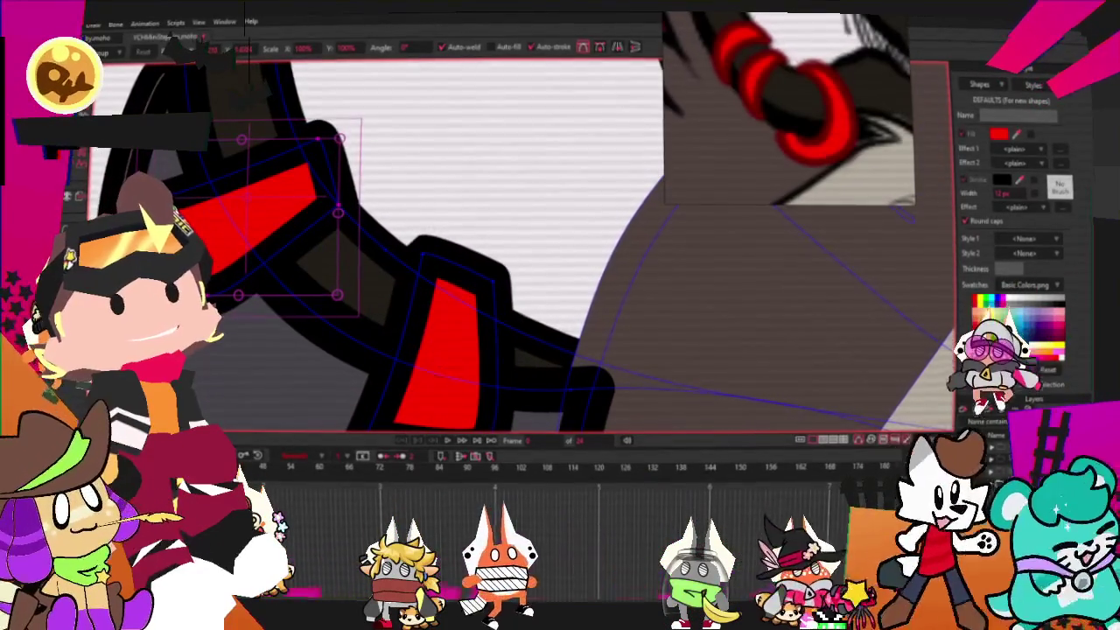
pyautogui.click(317, 150)
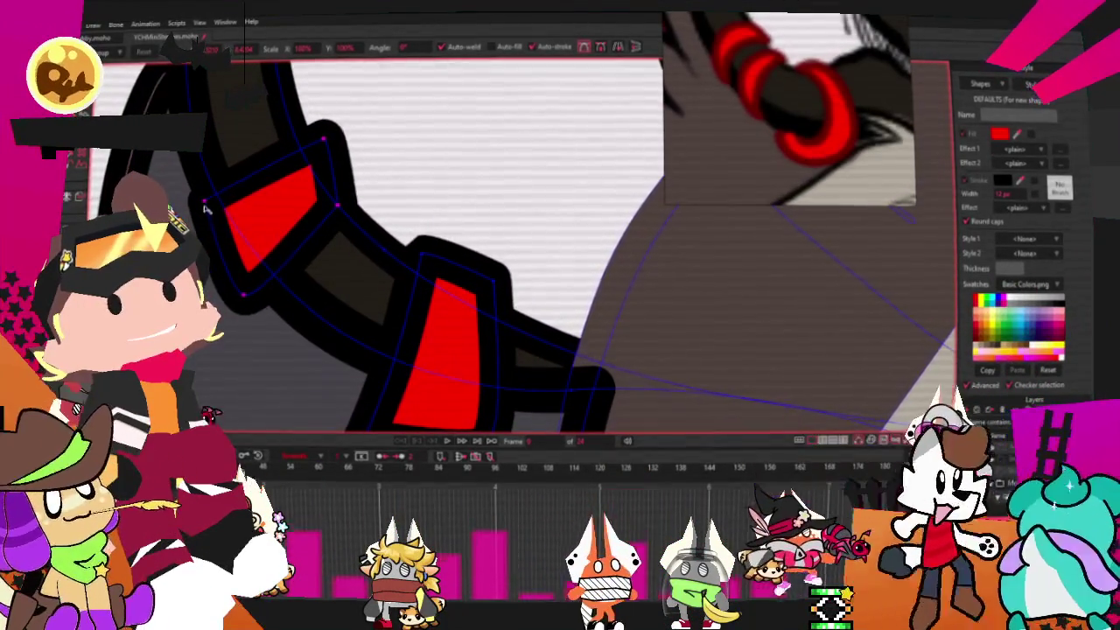
pyautogui.click(313, 147)
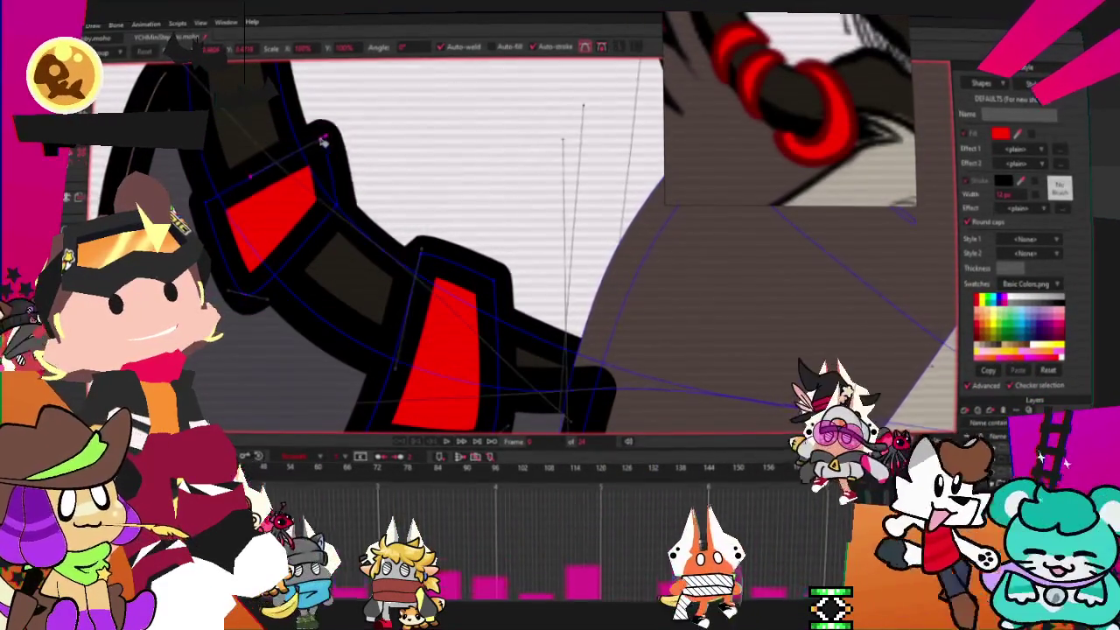
pyautogui.moveTo(313, 147); pyautogui.dragTo(354, 208)
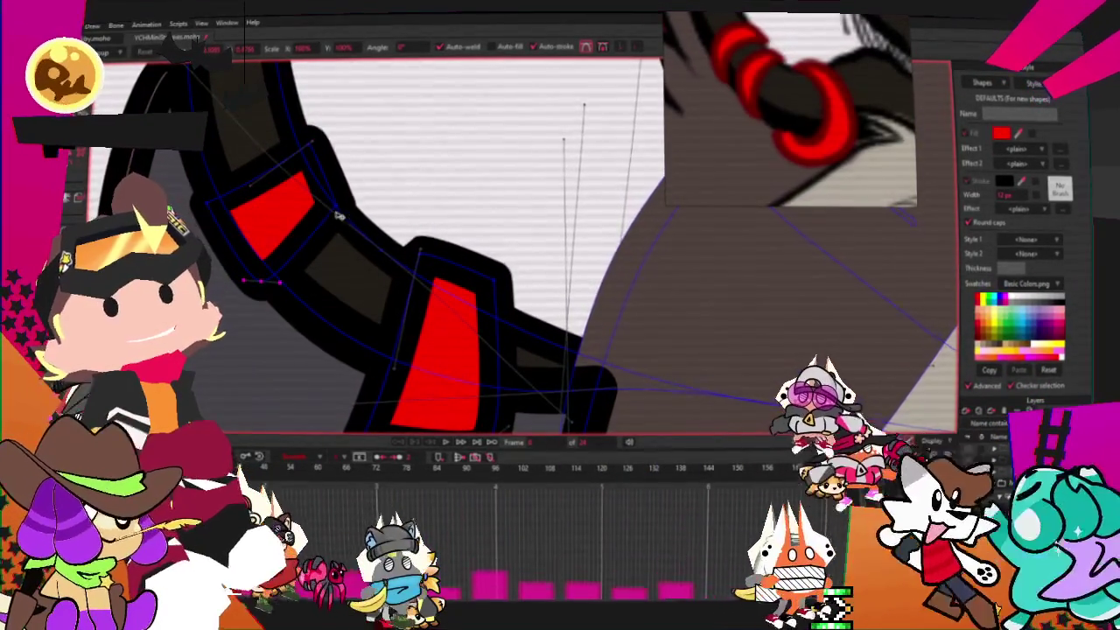
pyautogui.scroll(-3, 341, 210)
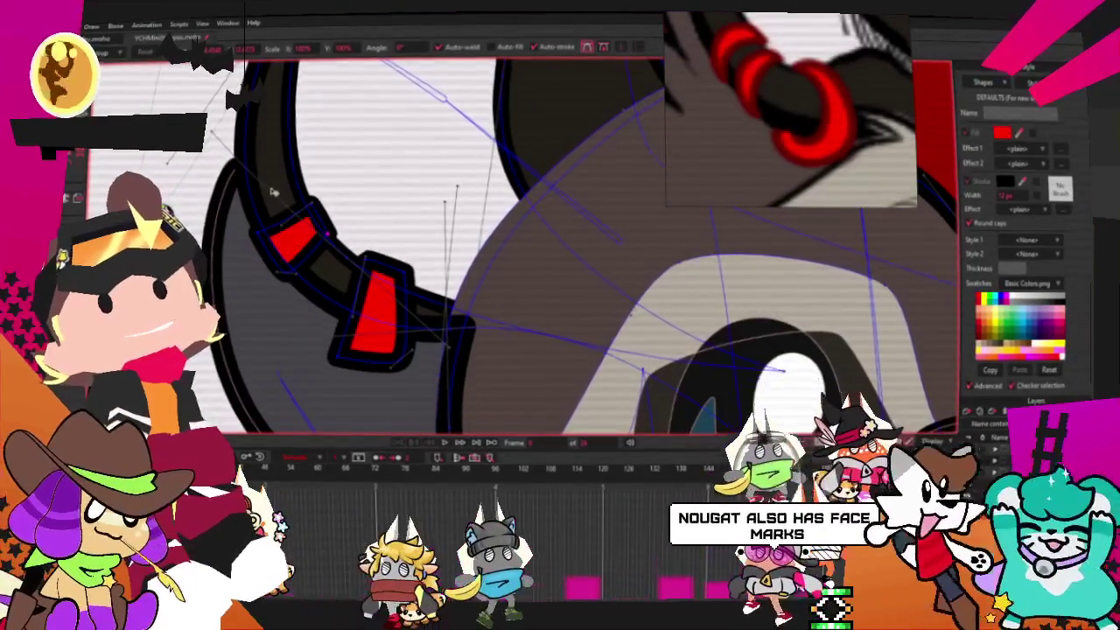
pyautogui.scroll(2, 311, 212)
pyautogui.scroll(-2, 311, 213)
pyautogui.scroll(2, 341, 223)
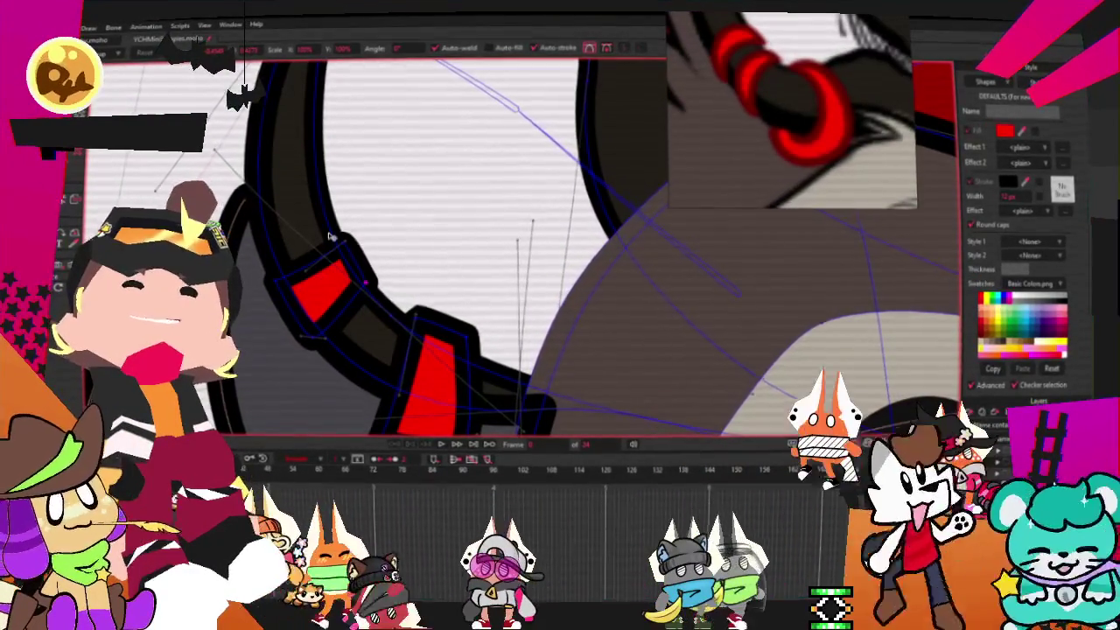
pyautogui.scroll(1, 342, 315)
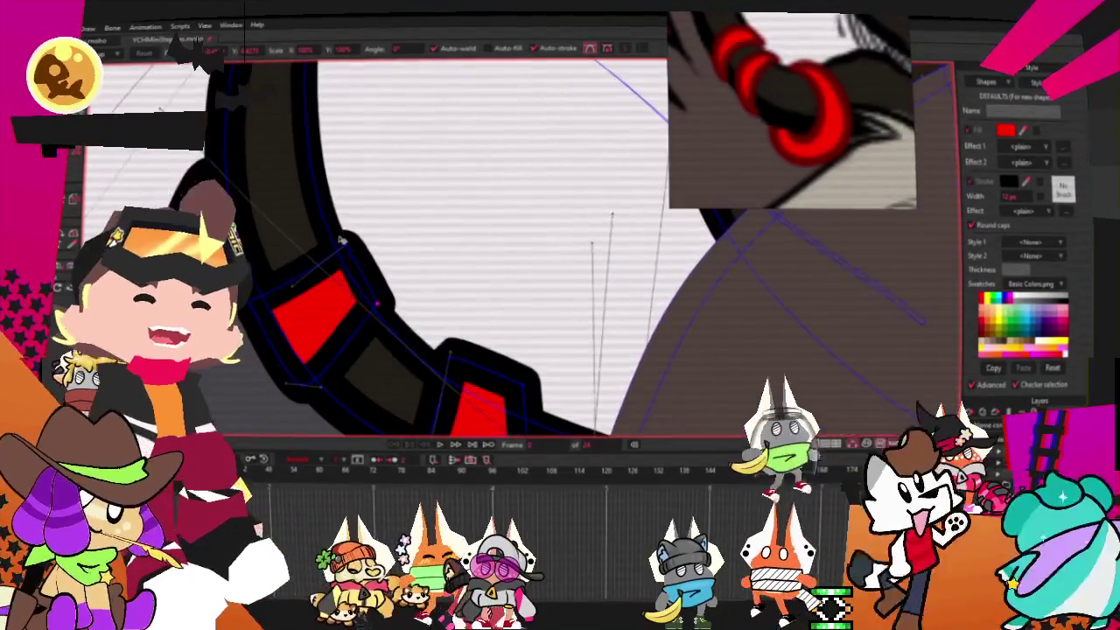
# Place another red band higher on the spike and widen the topmost band to fill it.
pyautogui.click(344, 329)
pyautogui.moveTo(340, 352)
pyautogui.mouseDown()
pyautogui.moveTo(336, 282)
pyautogui.moveTo(349, 278)
pyautogui.moveTo(341, 311)
pyautogui.mouseUp()
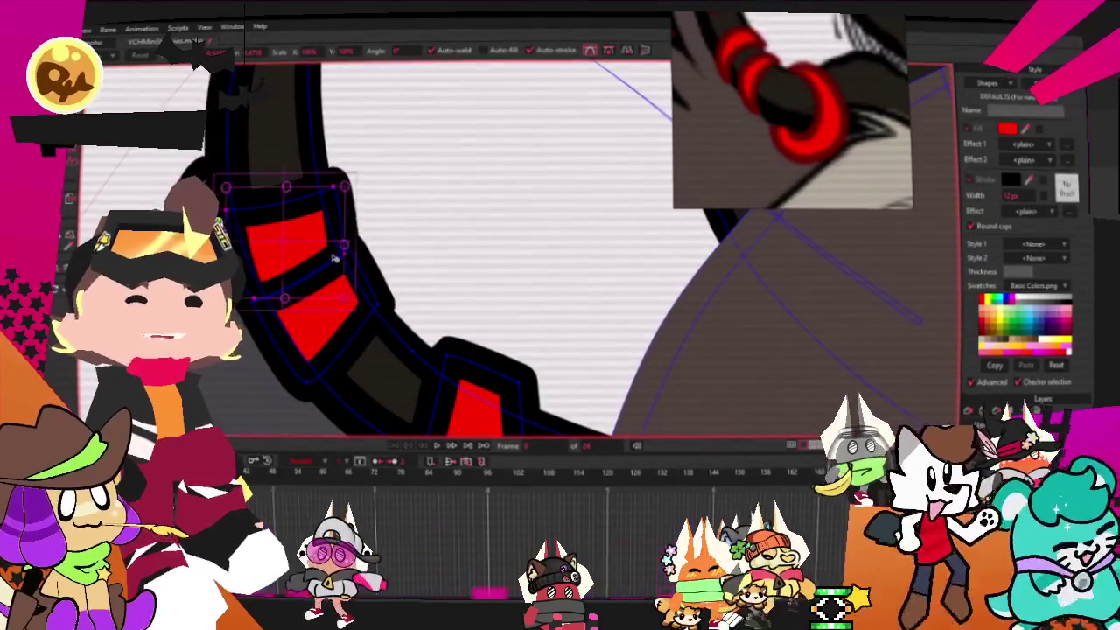
pyautogui.click(349, 255)
pyautogui.moveTo(350, 255)
pyautogui.mouseDown()
pyautogui.moveTo(365, 255)
pyautogui.moveTo(333, 269)
pyautogui.moveTo(342, 273)
pyautogui.mouseUp()
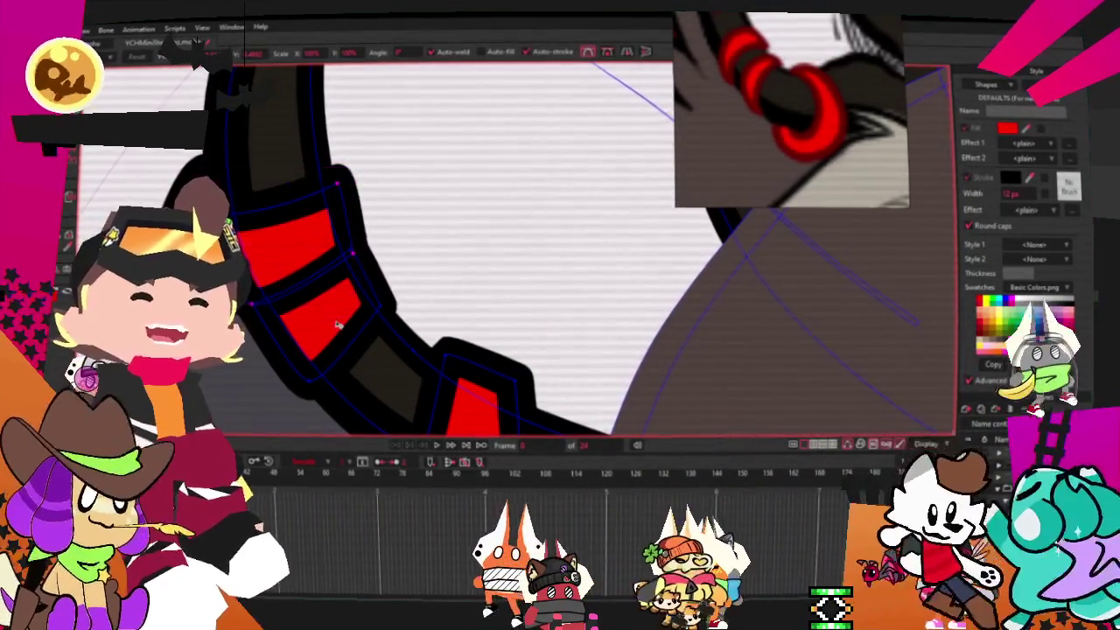
pyautogui.moveTo(254, 154); pyautogui.dragTo(398, 273)
pyautogui.scroll(-2, 338, 325)
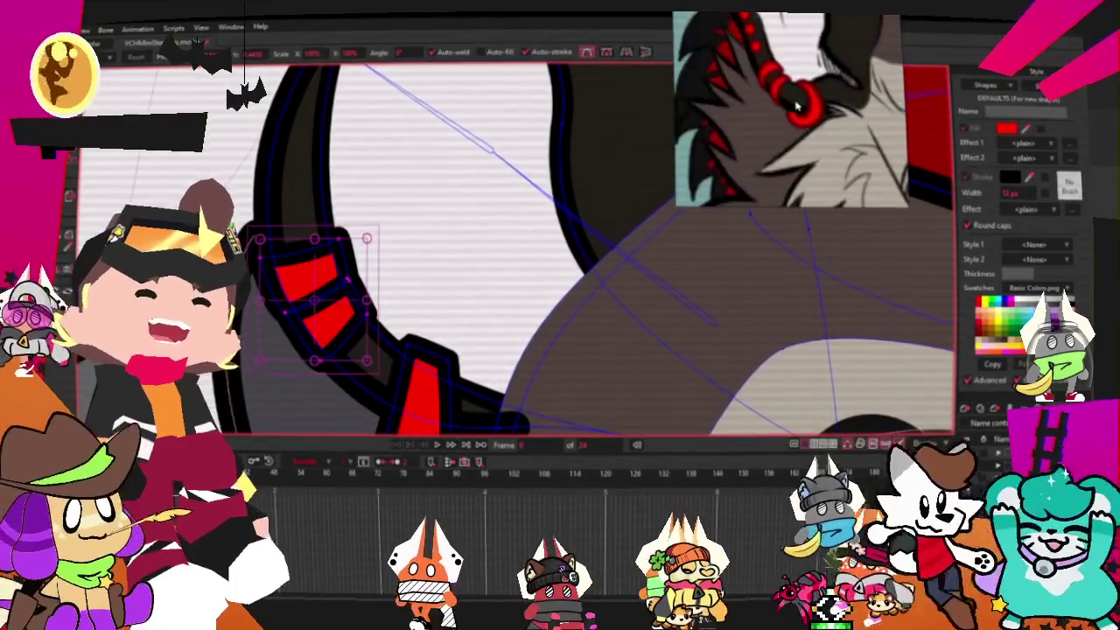
pyautogui.scroll(-1, 490, 289)
pyautogui.scroll(-1, 434, 315)
pyautogui.scroll(2, 404, 336)
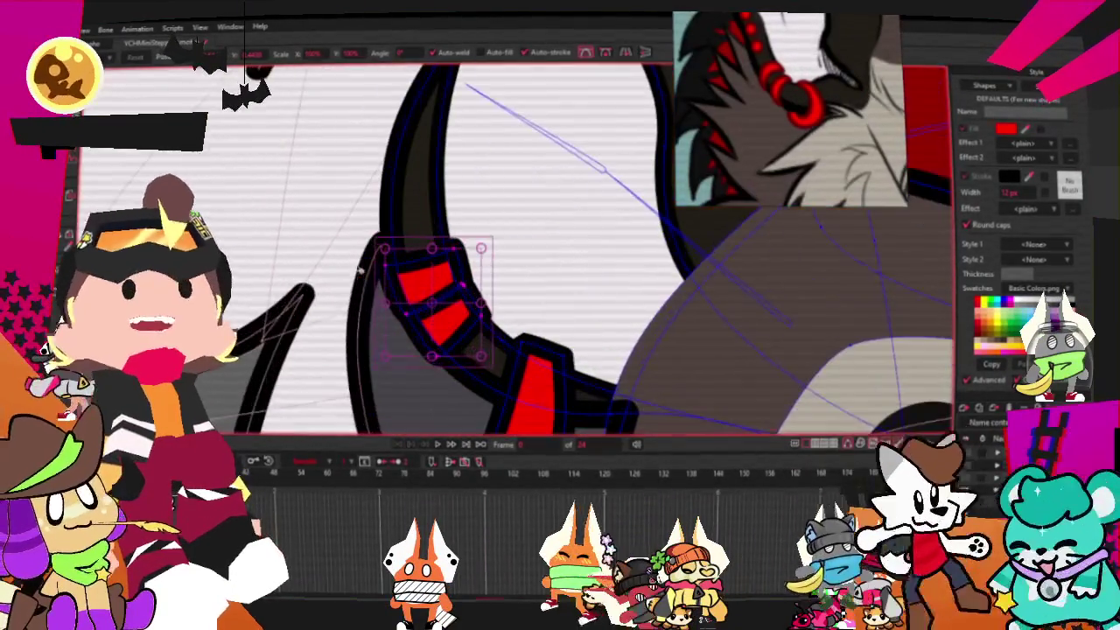
# Draw a small red dot above the spike's red bands, rescaling it back into a circle.
pyautogui.press('g')
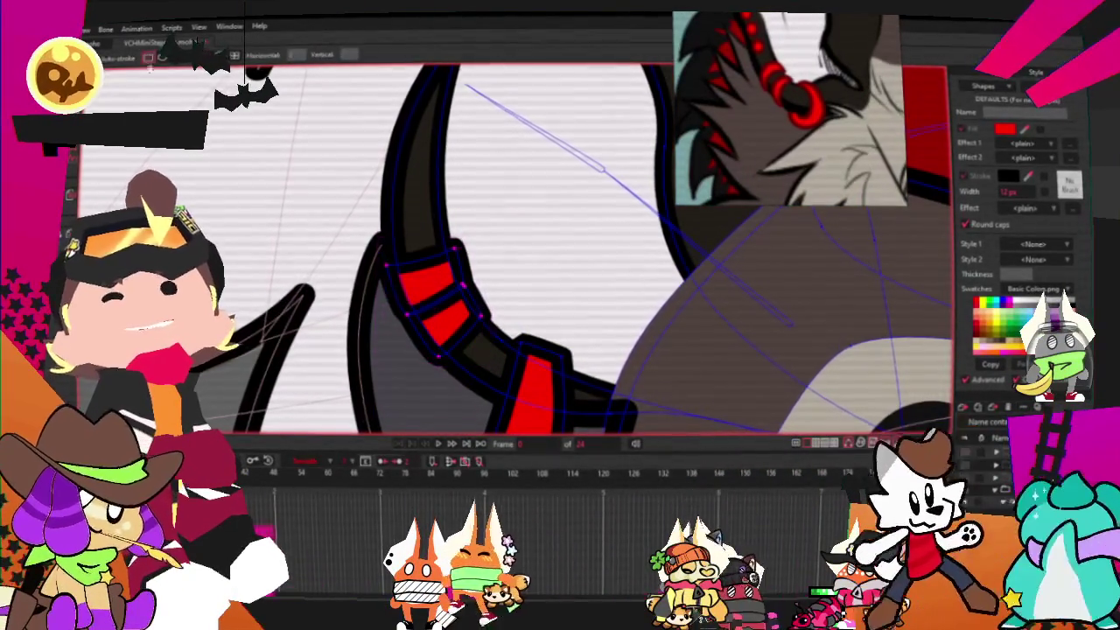
pyautogui.scroll(1, 457, 245)
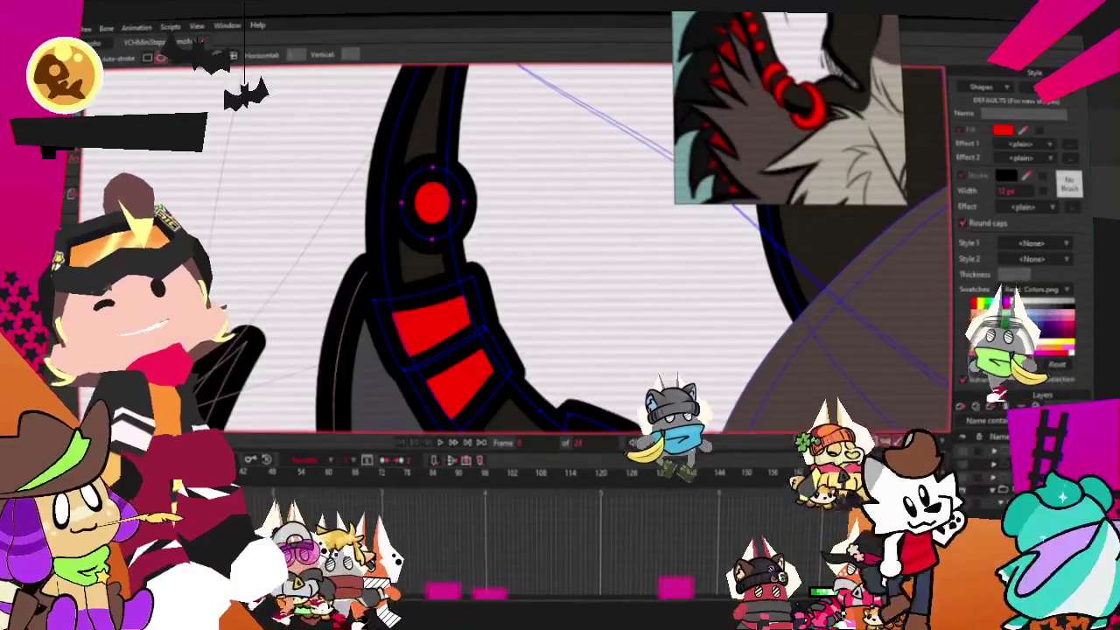
pyautogui.press('t')
pyautogui.scroll(1, 411, 182)
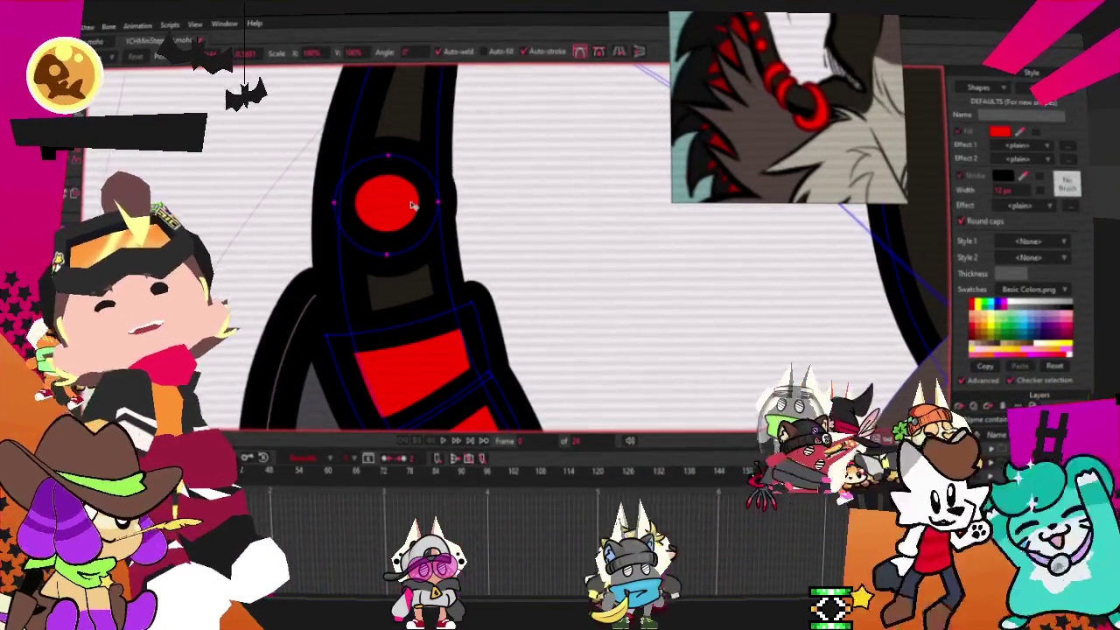
pyautogui.hotkey('ctrl', 'z')
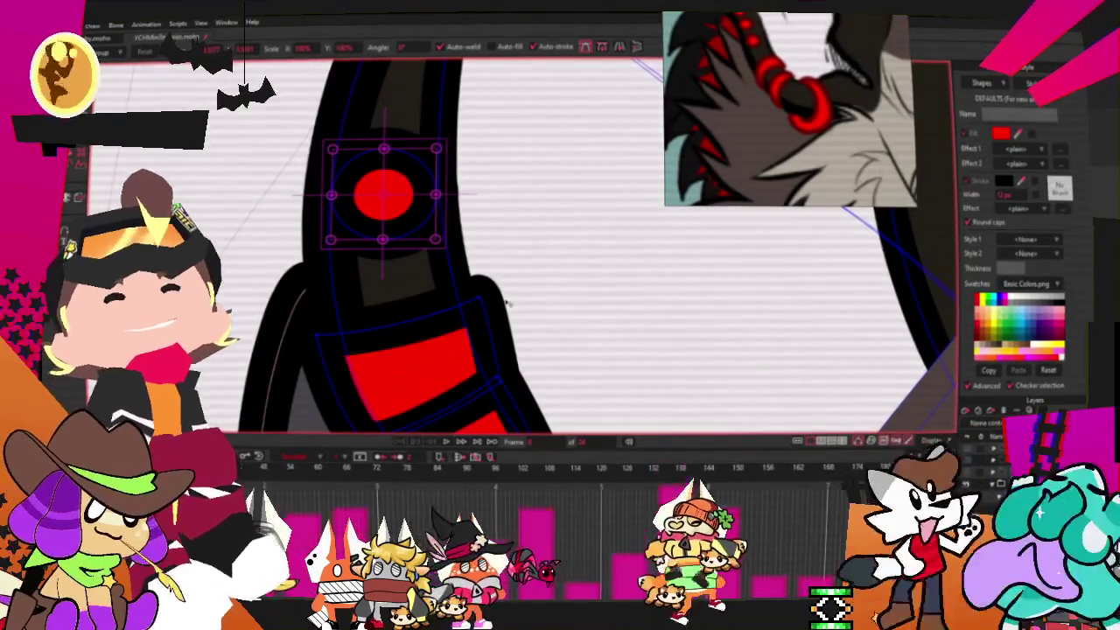
pyautogui.moveTo(436, 194)
pyautogui.mouseDown()
pyautogui.moveTo(466, 198)
pyautogui.moveTo(407, 208)
pyautogui.mouseUp()
pyautogui.doubleClick(407, 209)
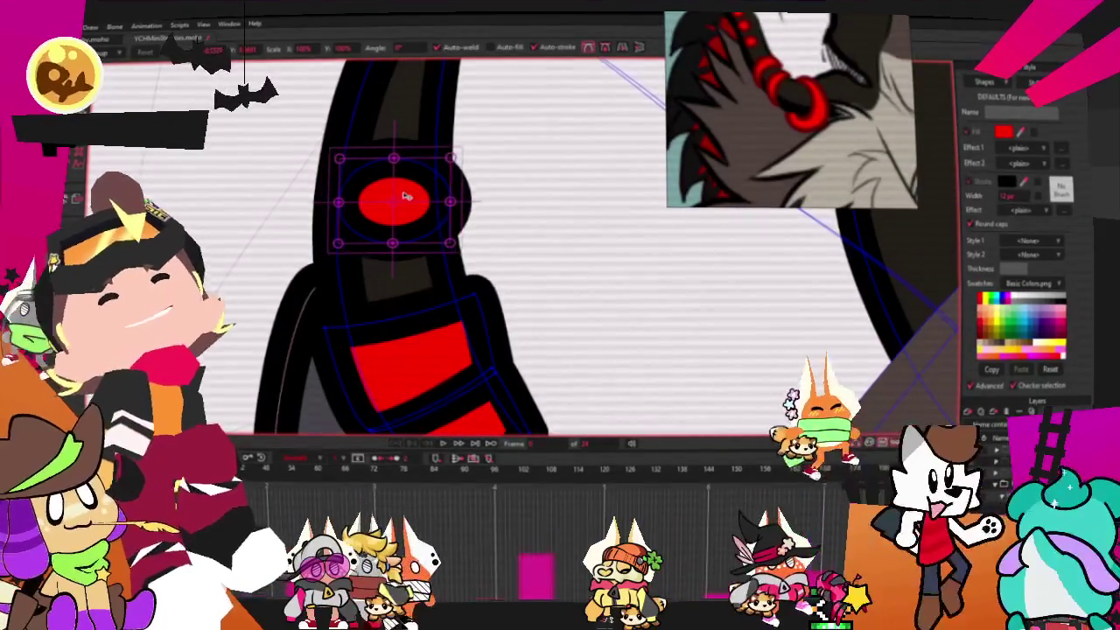
pyautogui.moveTo(442, 205)
pyautogui.mouseDown()
pyautogui.moveTo(413, 199)
pyautogui.moveTo(408, 181)
pyautogui.mouseUp()
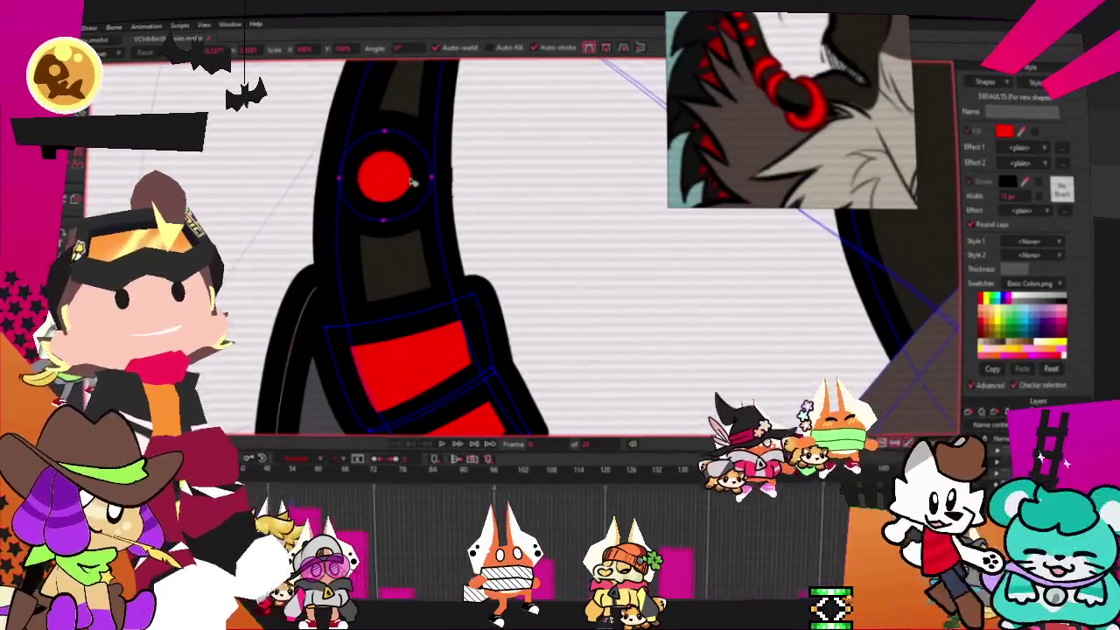
pyautogui.scroll(-3, 408, 181)
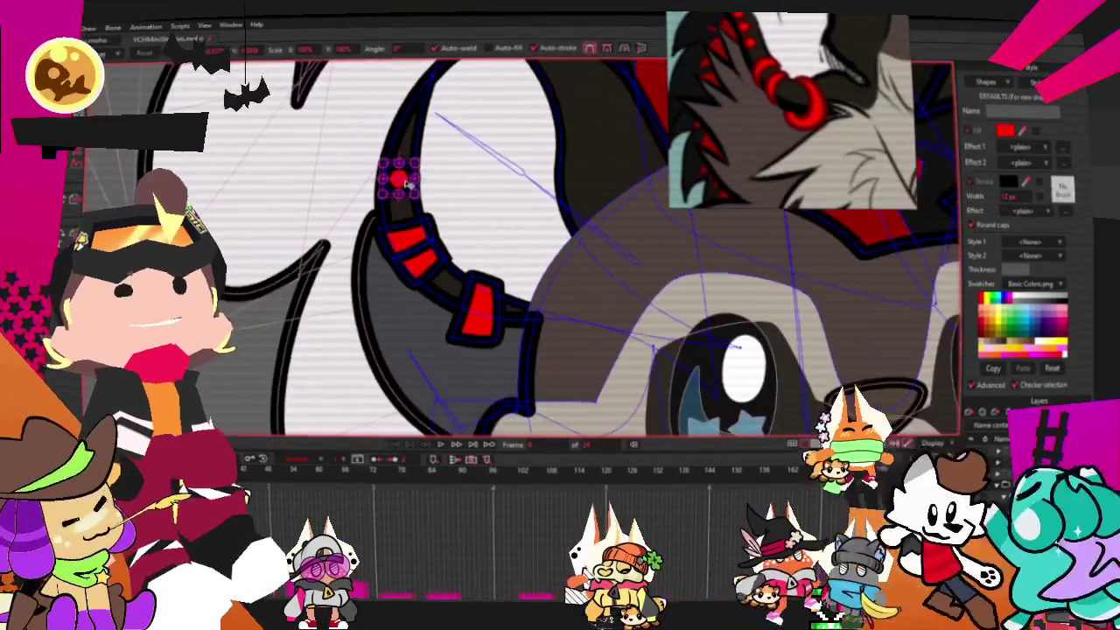
# Select the red circle on the spike and shrink it slightly.
pyautogui.scroll(2, 405, 224)
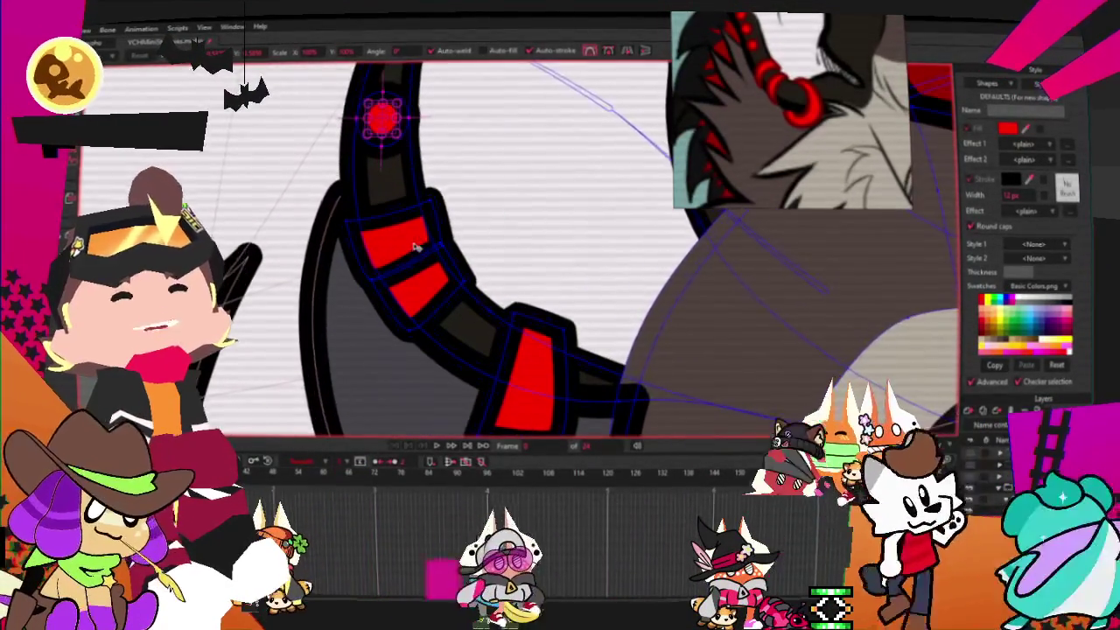
pyautogui.click(417, 245)
pyautogui.scroll(2, 403, 228)
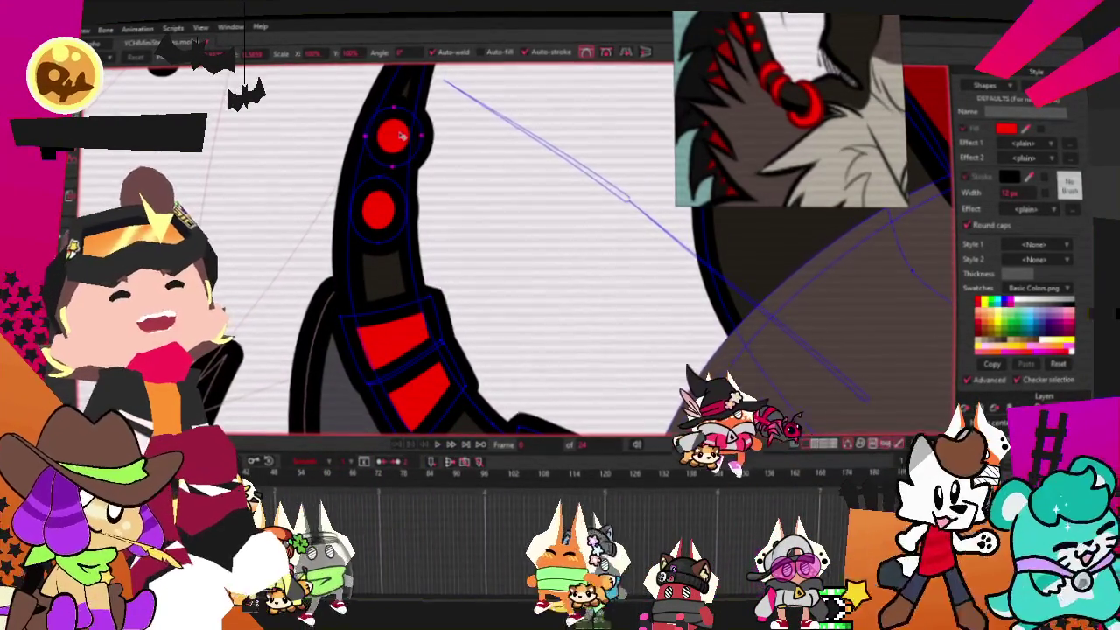
pyautogui.click(393, 140)
pyautogui.scroll(2, 393, 140)
pyautogui.moveTo(448, 112)
pyautogui.mouseDown()
pyautogui.moveTo(415, 122)
pyautogui.moveTo(412, 138)
pyautogui.mouseUp()
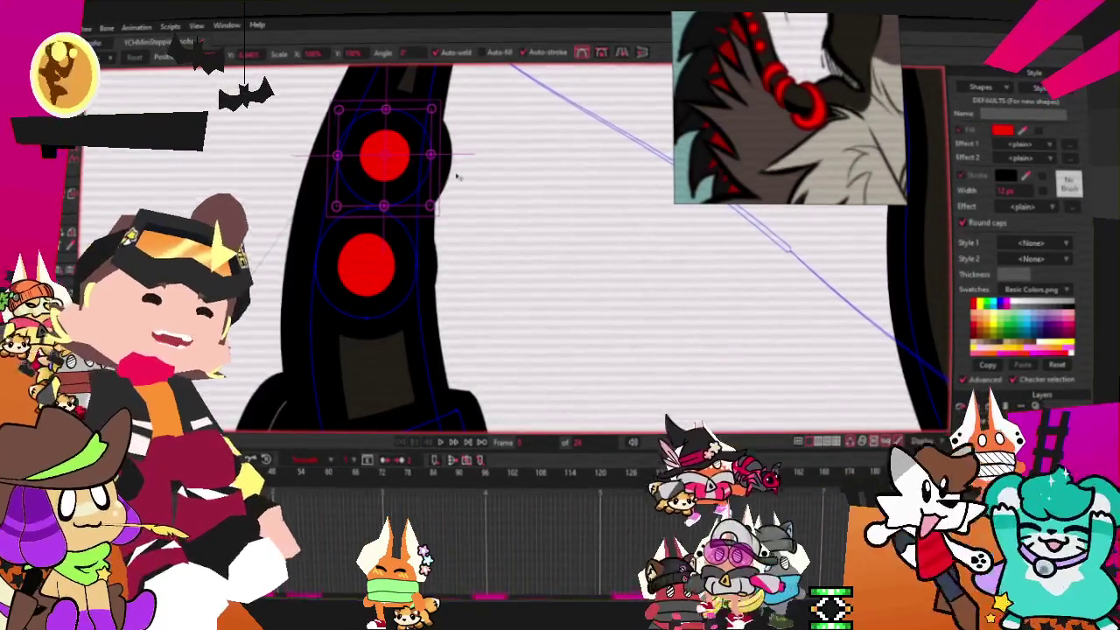
pyautogui.scroll(-4, 455, 179)
pyautogui.scroll(-2, 433, 188)
pyautogui.scroll(-2, 430, 186)
pyautogui.scroll(2, 433, 179)
pyautogui.scroll(2, 434, 172)
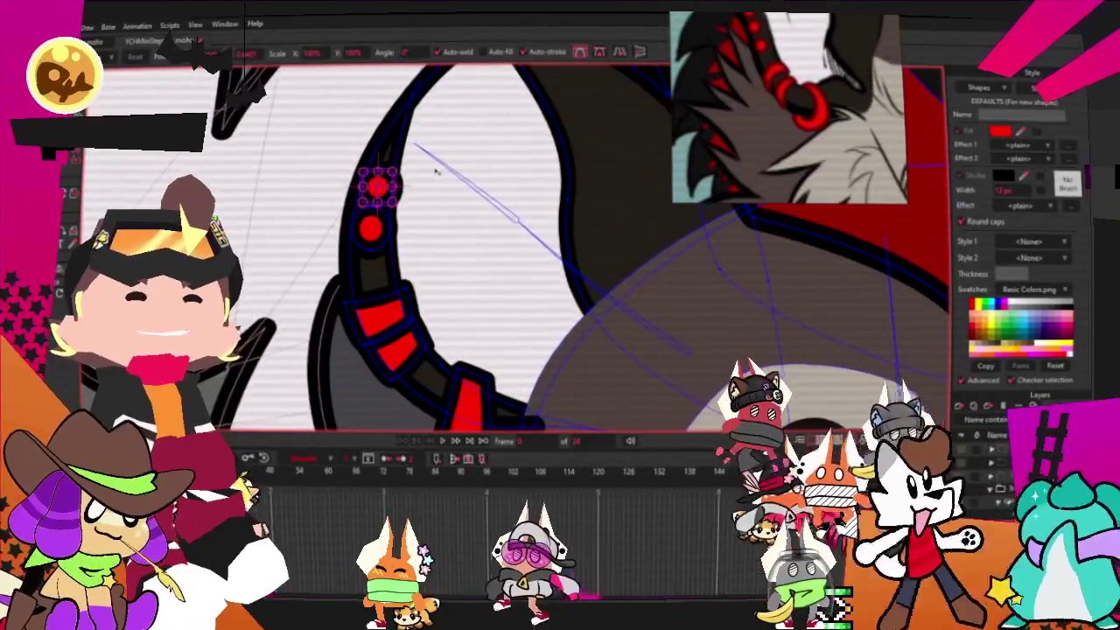
pyautogui.scroll(3, 374, 171)
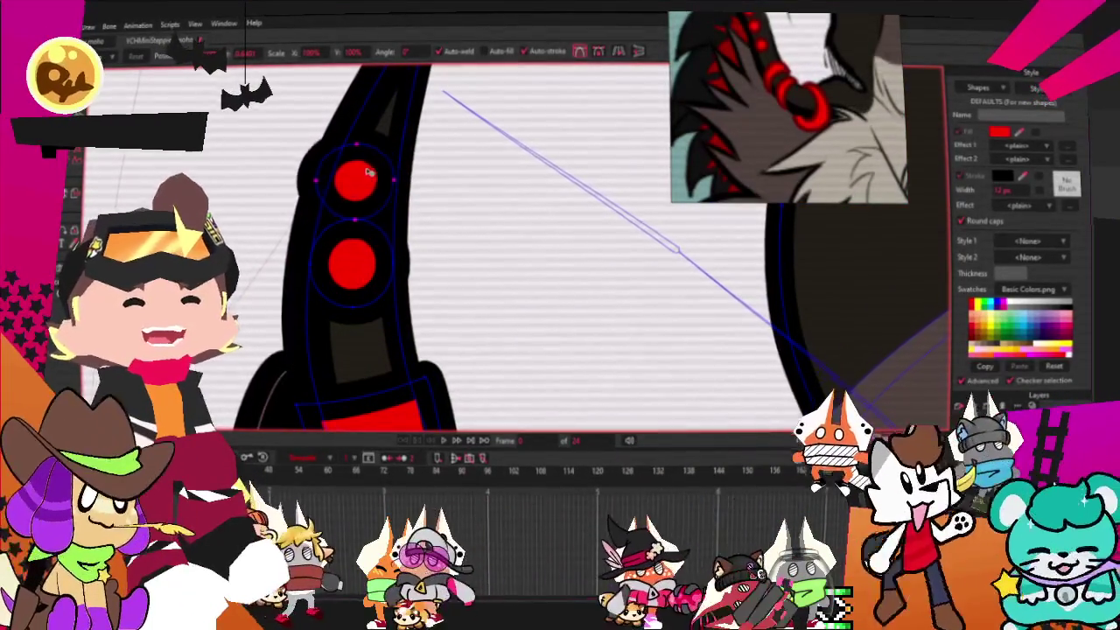
# Select the red dot shapes on the spike and the red shape inside the nose.
pyautogui.click(375, 166)
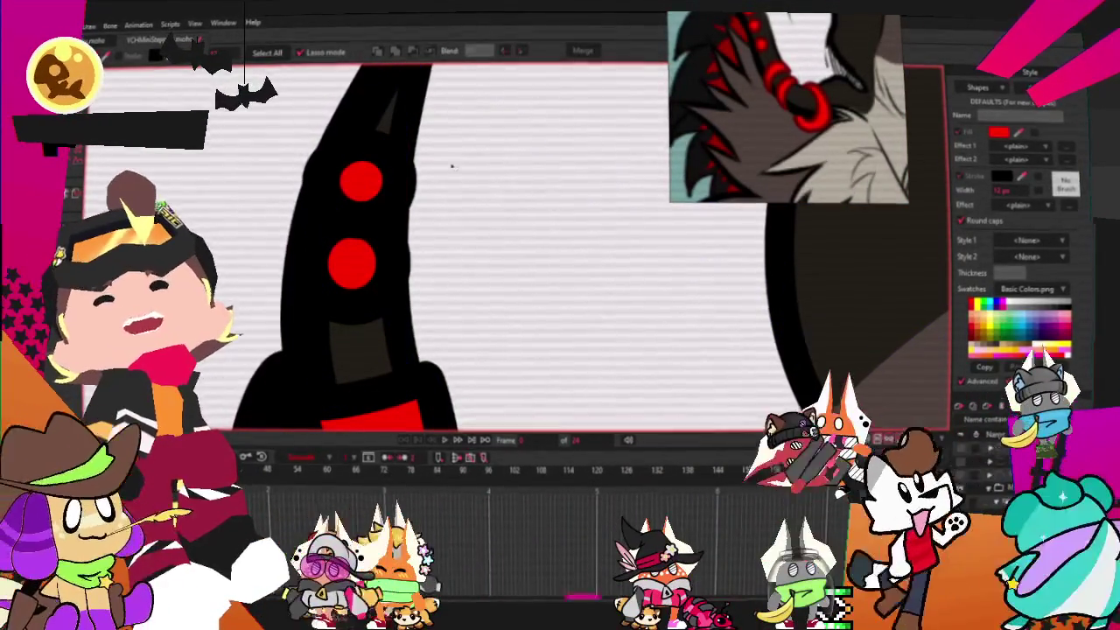
pyautogui.press('q')
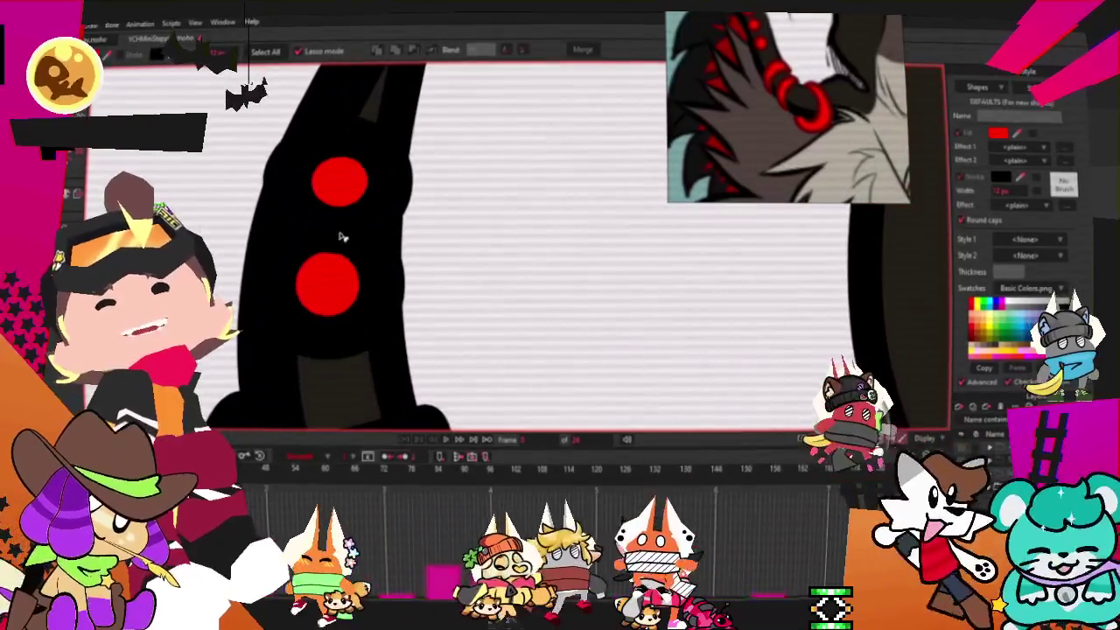
pyautogui.click(342, 236)
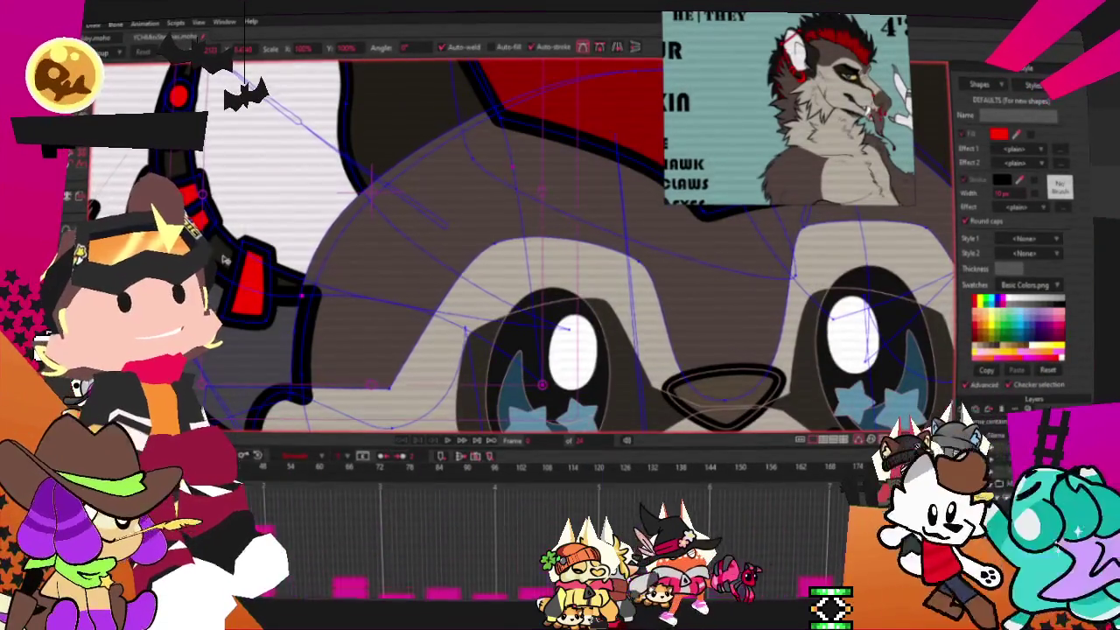
pyautogui.click(244, 260)
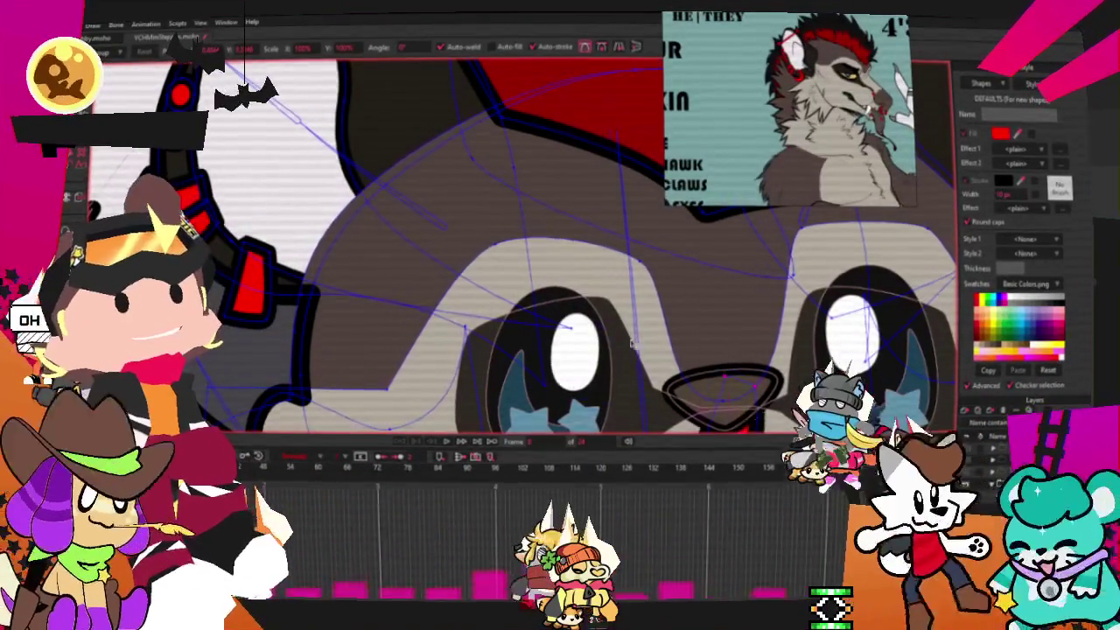
# Move the red nose shape down-right and pull its upper and left corners into shape.
pyautogui.scroll(-3, 664, 376)
pyautogui.scroll(8, 584, 251)
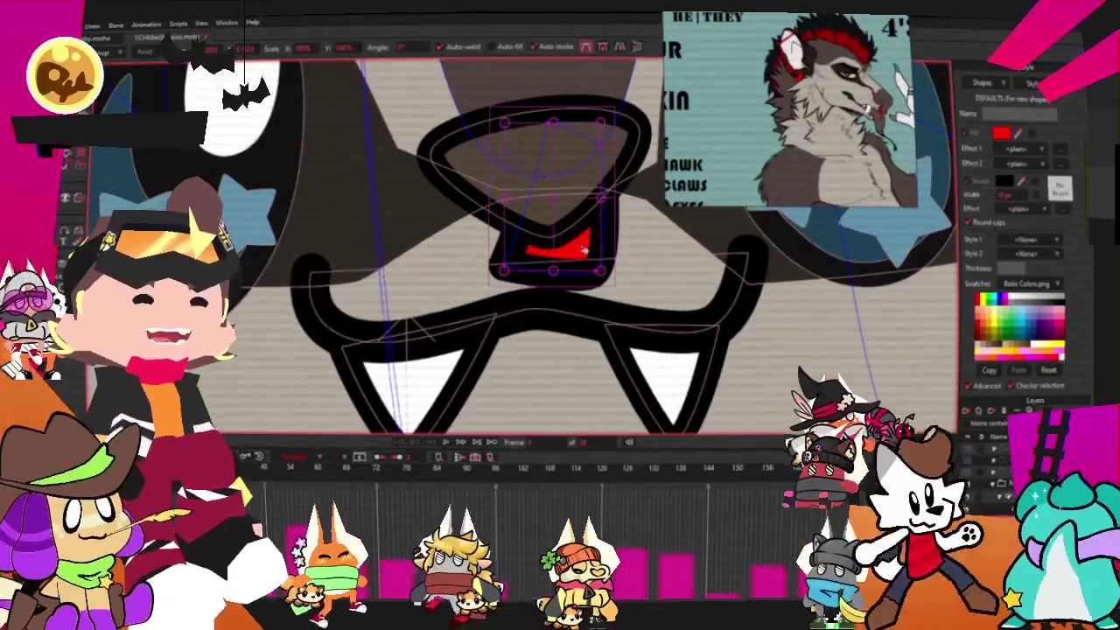
pyautogui.moveTo(585, 251); pyautogui.dragTo(597, 277)
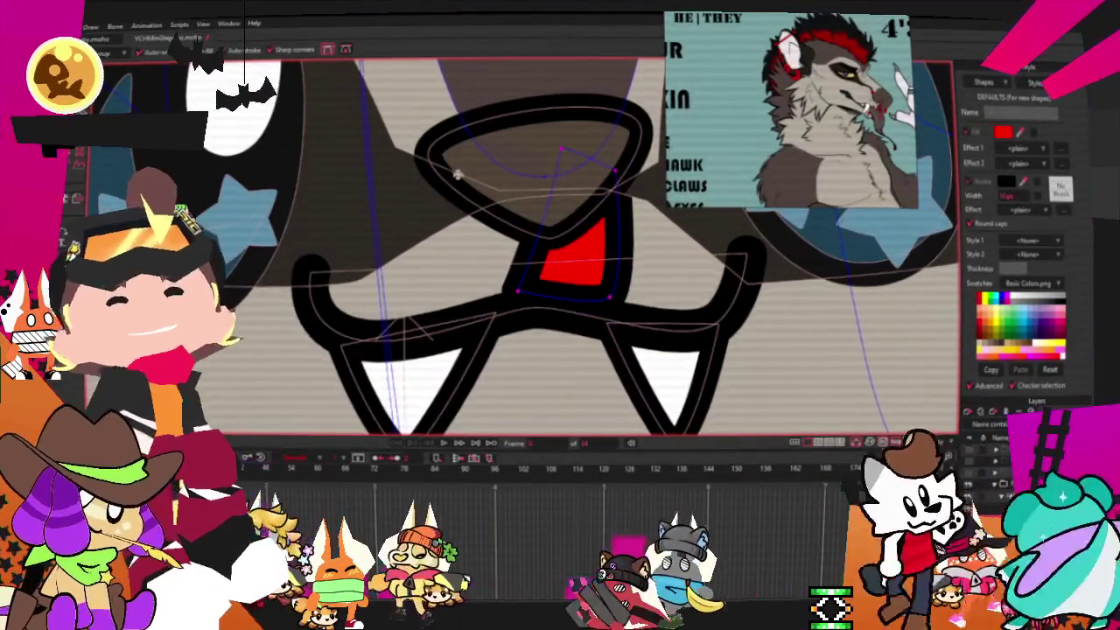
pyautogui.scroll(2, 560, 200)
pyautogui.moveTo(553, 300); pyautogui.dragTo(596, 226)
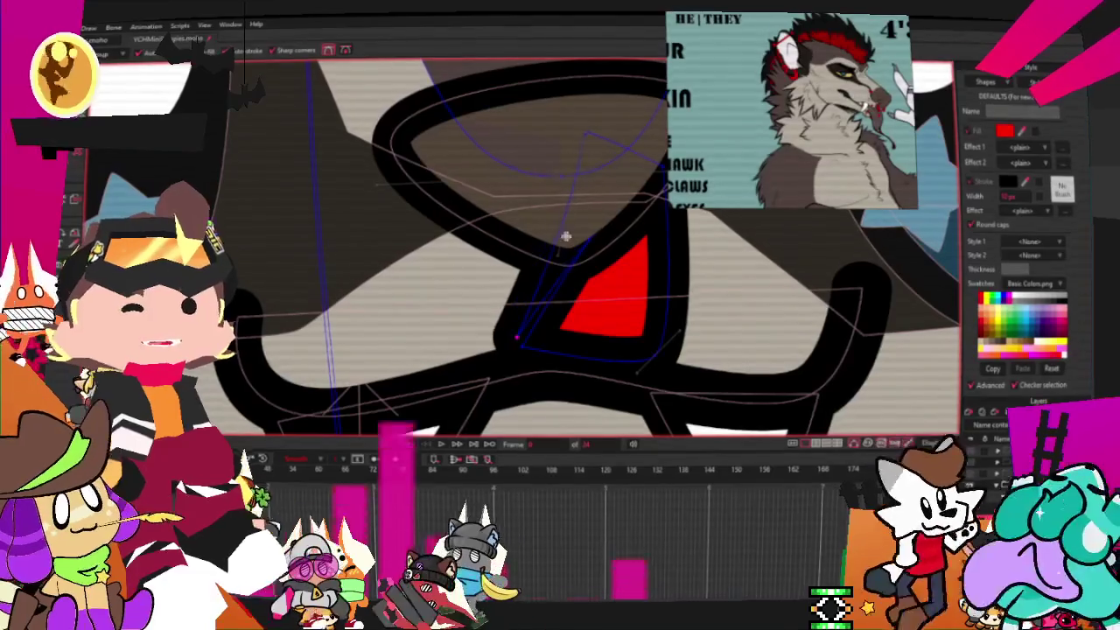
pyautogui.moveTo(458, 265); pyautogui.dragTo(430, 253)
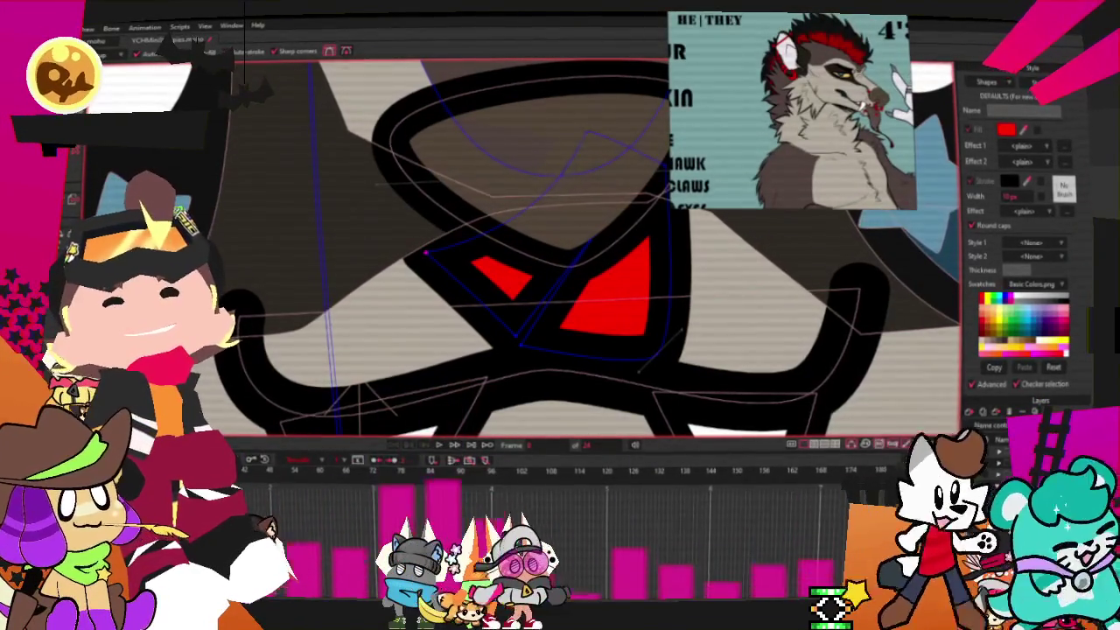
# Reshape the red nose shape by selecting and dragging its edge points.
pyautogui.moveTo(741, 179); pyautogui.dragTo(548, 161)
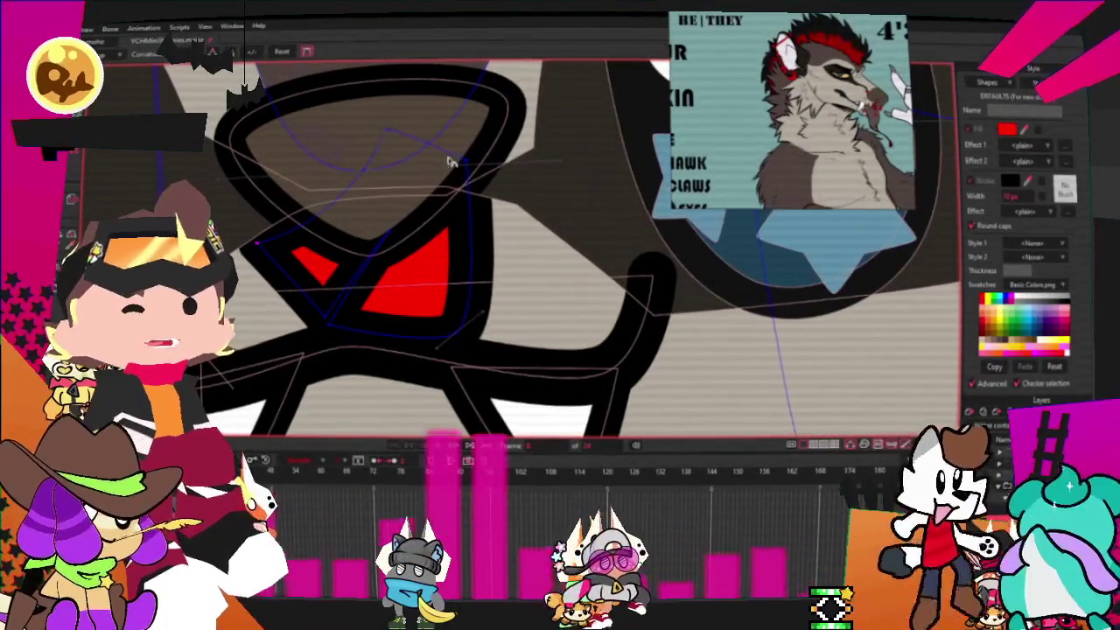
pyautogui.click(448, 161)
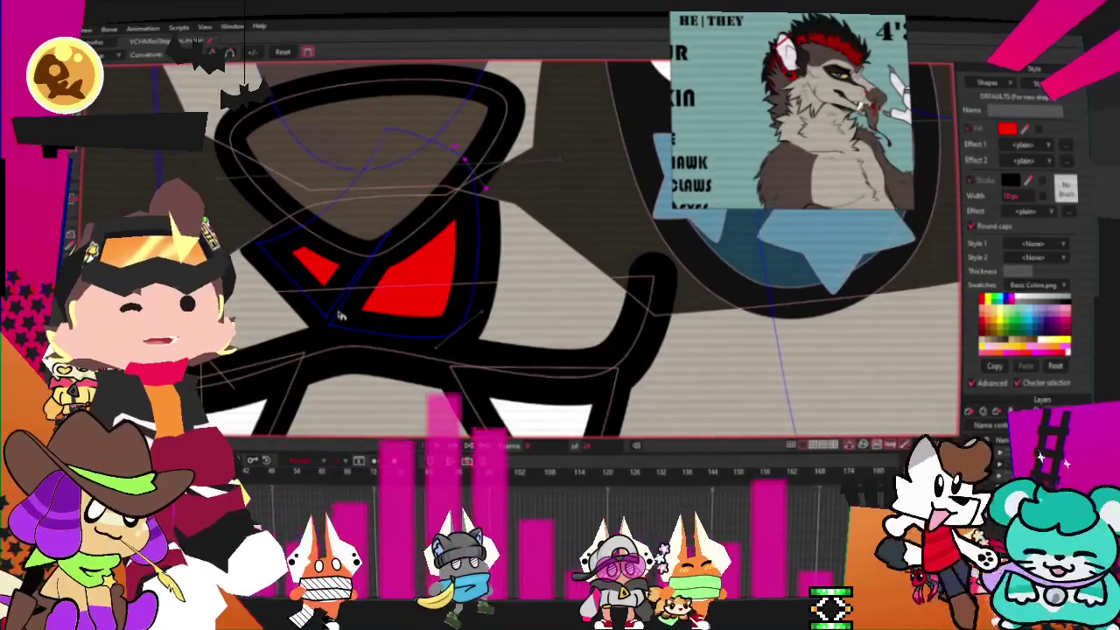
pyautogui.click(338, 318)
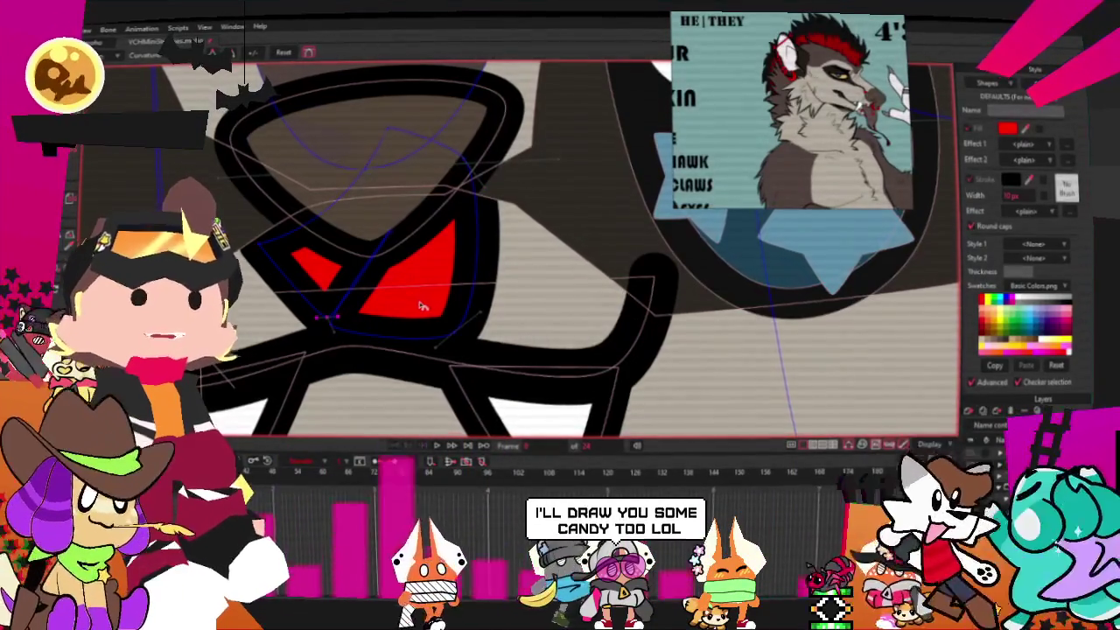
pyautogui.scroll(1, 408, 249)
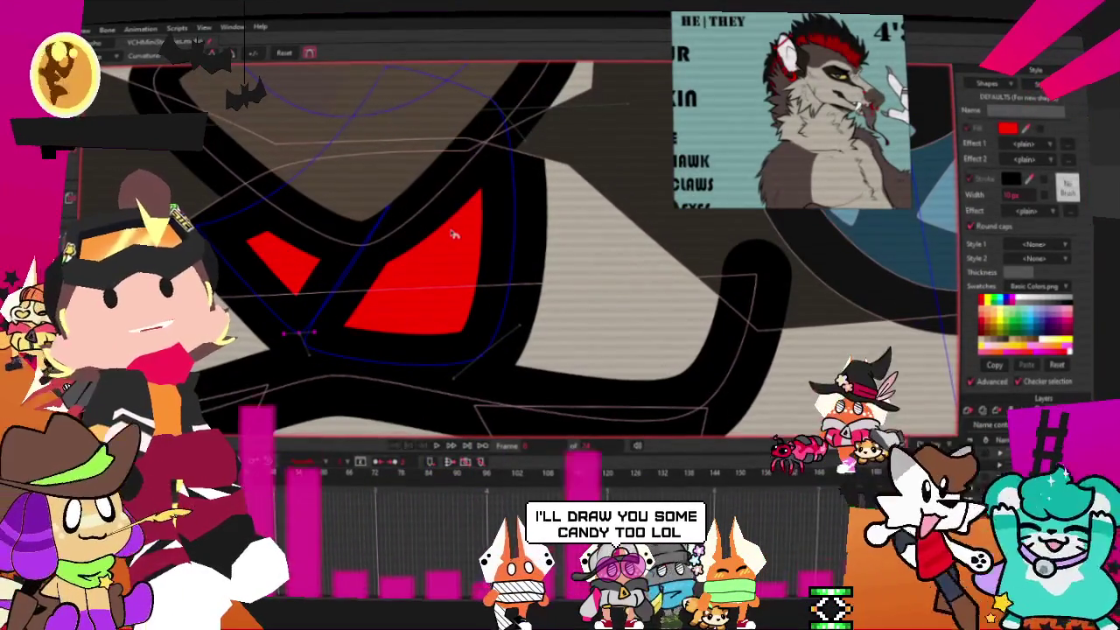
pyautogui.click(385, 208)
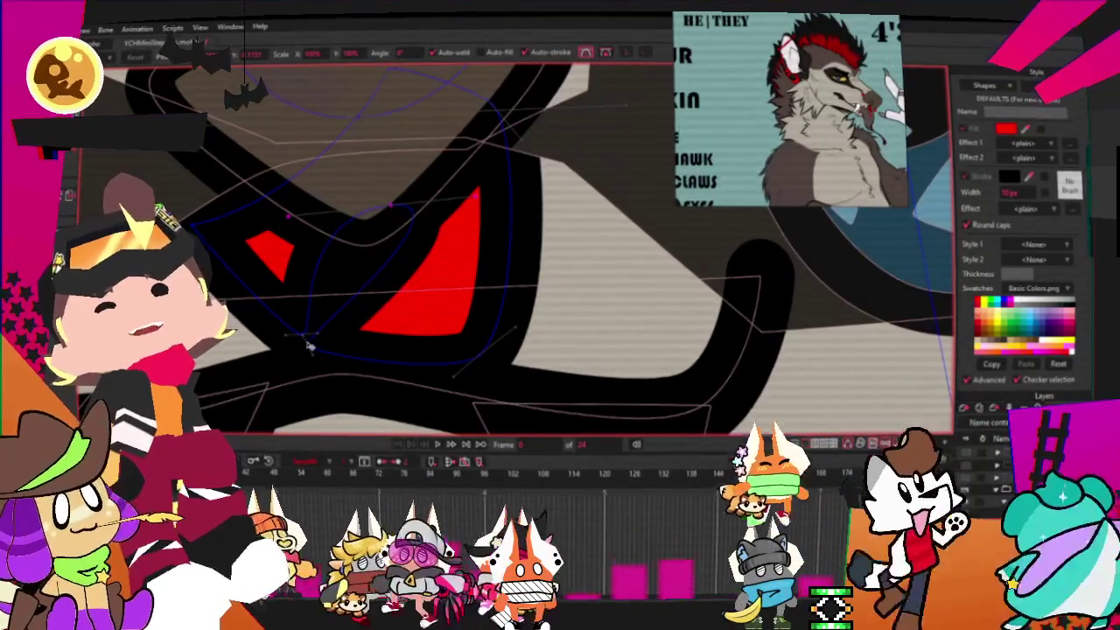
pyautogui.moveTo(365, 333); pyautogui.dragTo(544, 341)
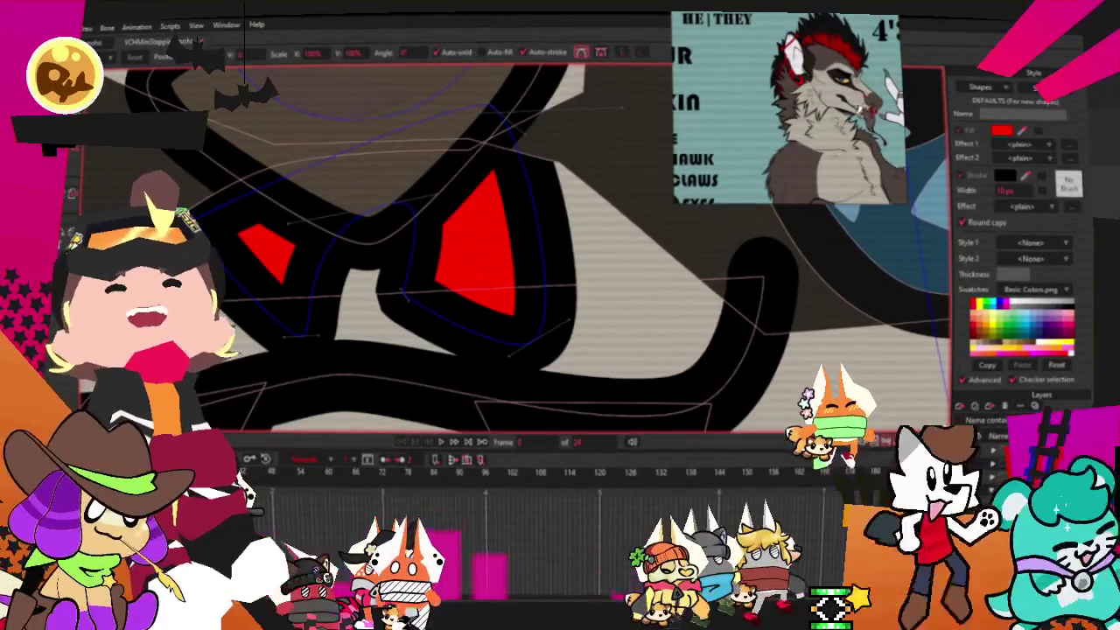
pyautogui.press('c')
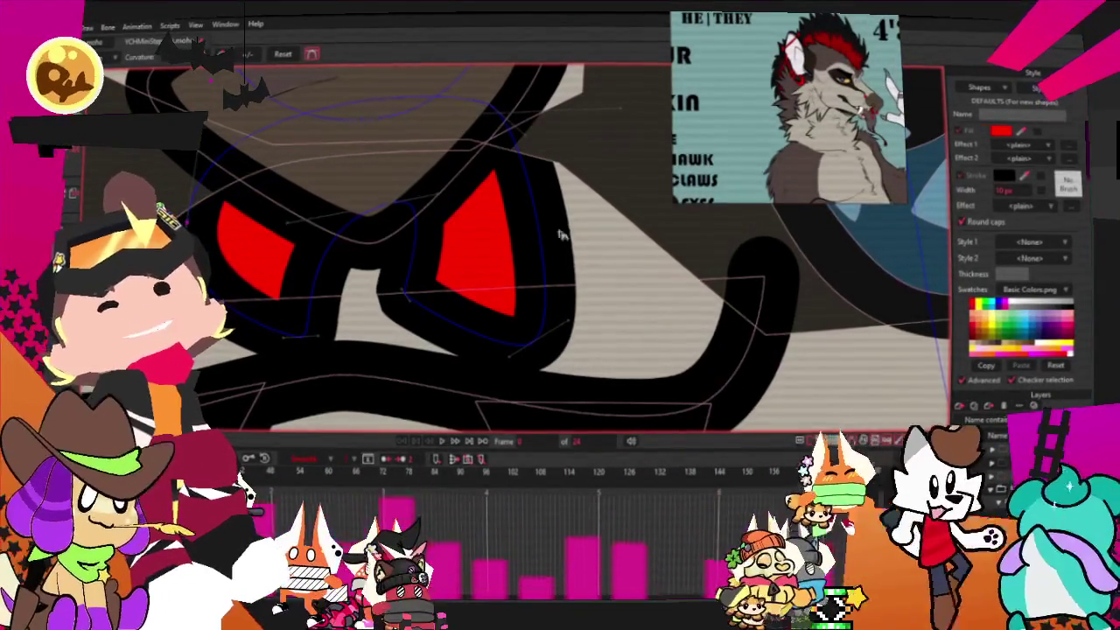
pyautogui.scroll(-3, 232, 230)
pyautogui.scroll(2, 233, 229)
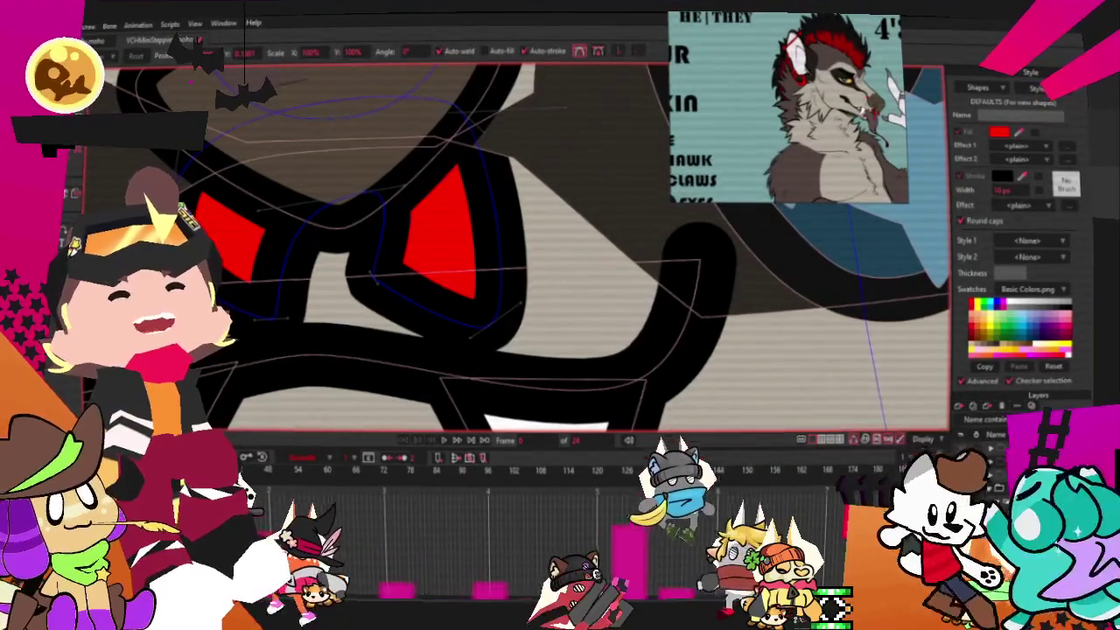
pyautogui.press('t')
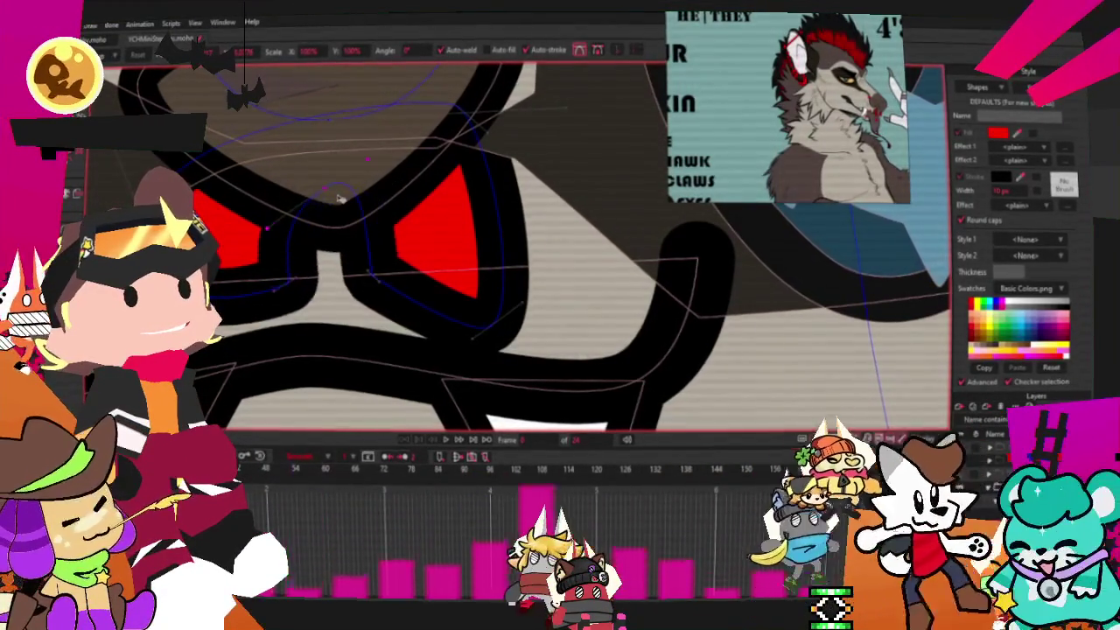
pyautogui.scroll(-2, 328, 278)
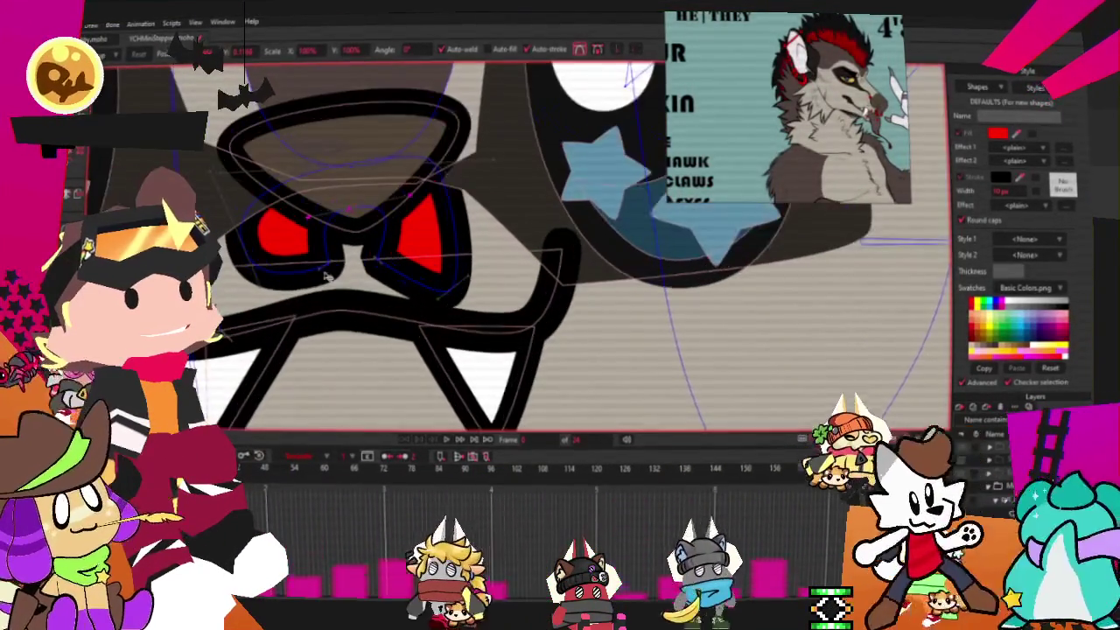
pyautogui.scroll(1, 328, 278)
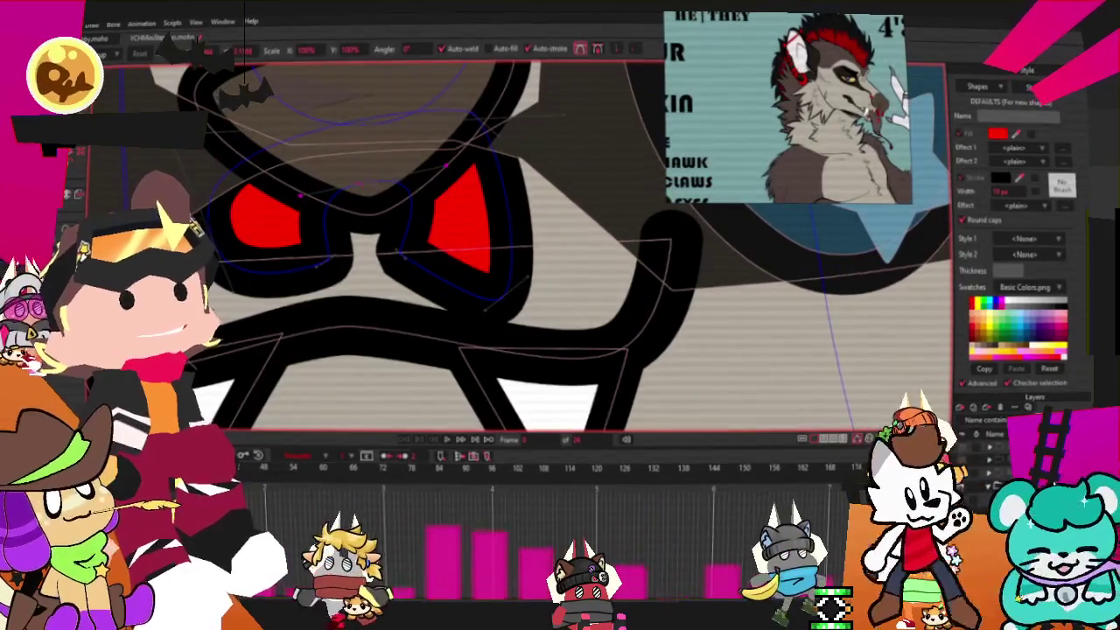
# Select one of the red nose shapes, deleting it and then restoring it with undo.
pyautogui.press('q')
pyautogui.hotkey('ctrl', 'a')
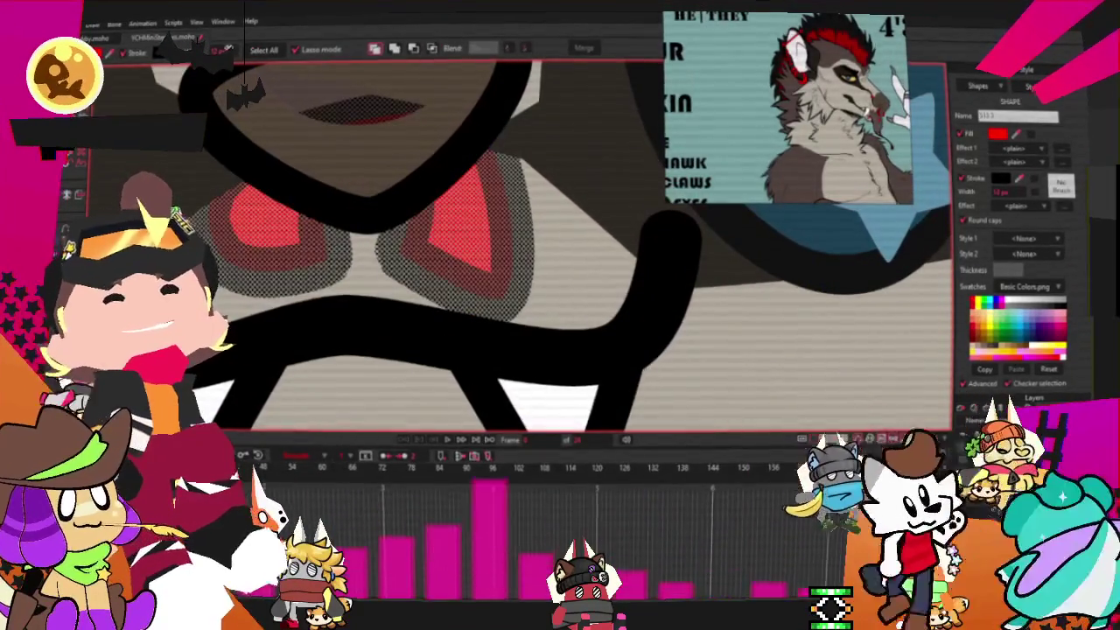
pyautogui.scroll(-2, 601, 325)
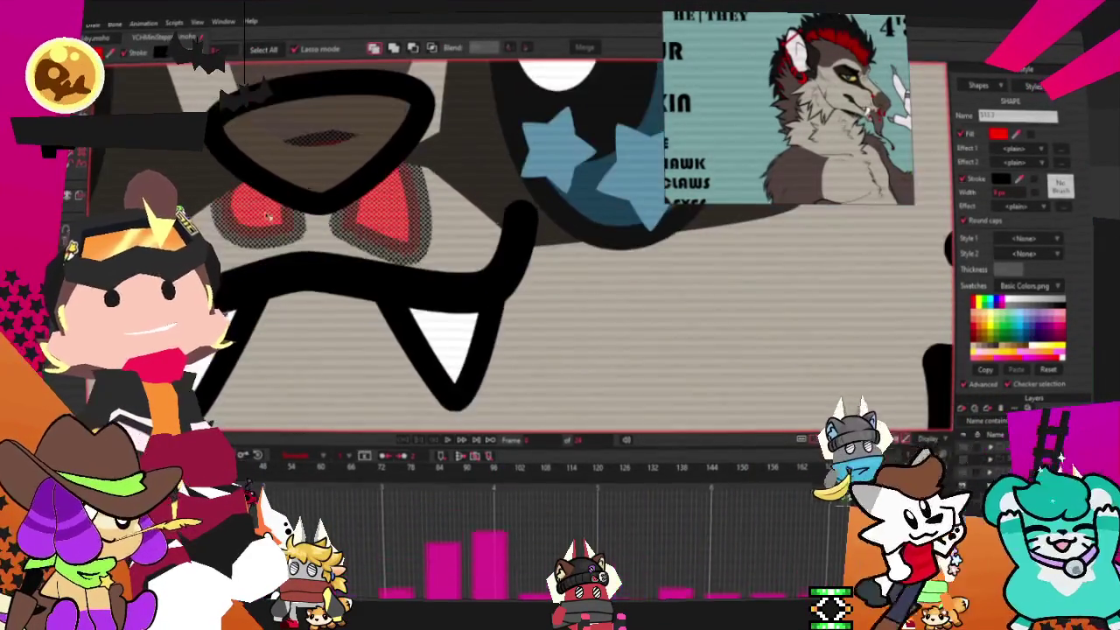
pyautogui.scroll(-1, 601, 325)
pyautogui.click(612, 272)
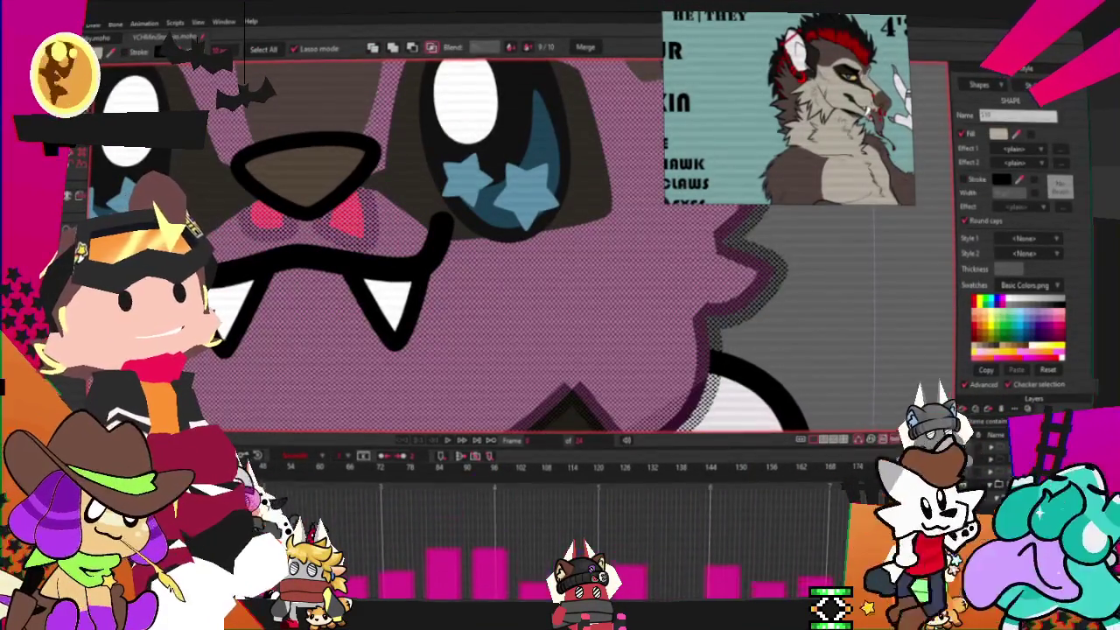
pyautogui.press('t')
pyautogui.scroll(2, 219, 175)
pyautogui.scroll(1, 260, 219)
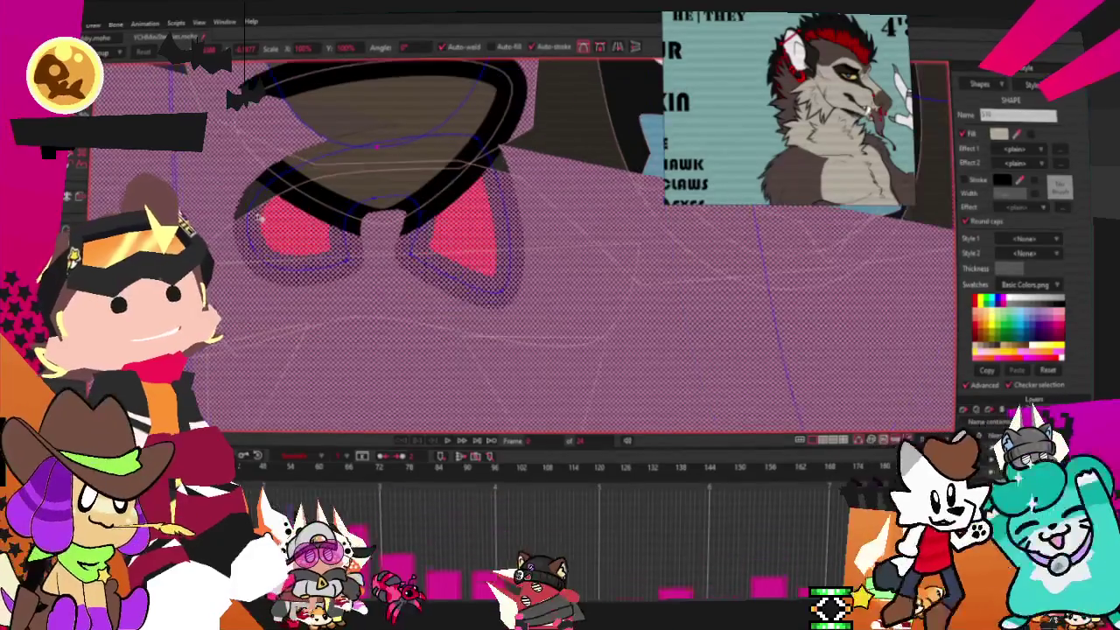
pyautogui.click(274, 232)
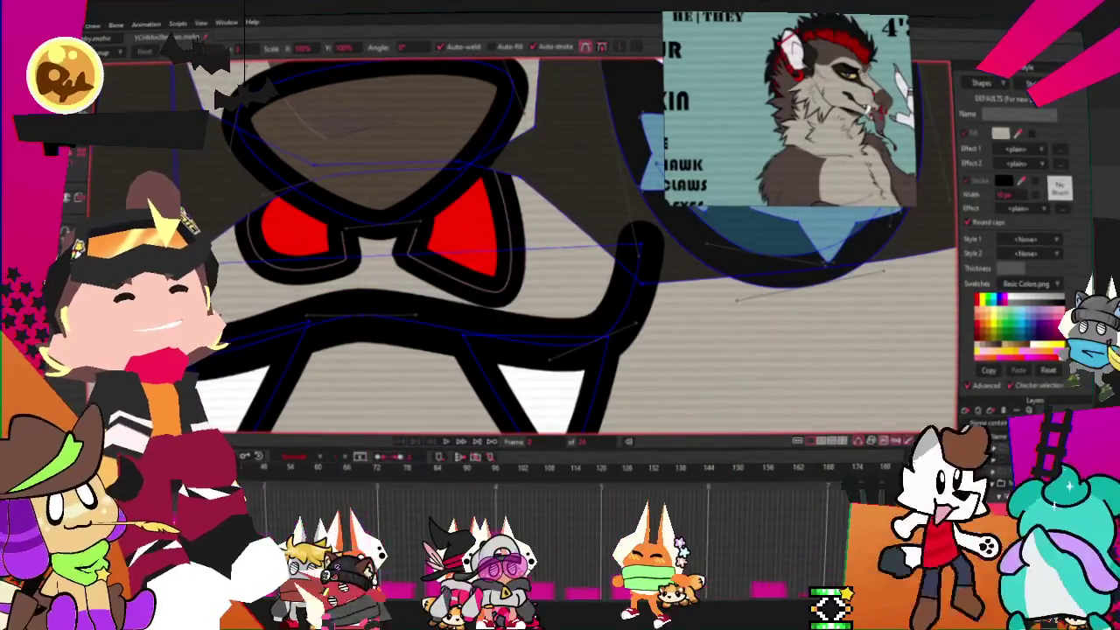
pyautogui.click(376, 175)
pyautogui.press('Delete')
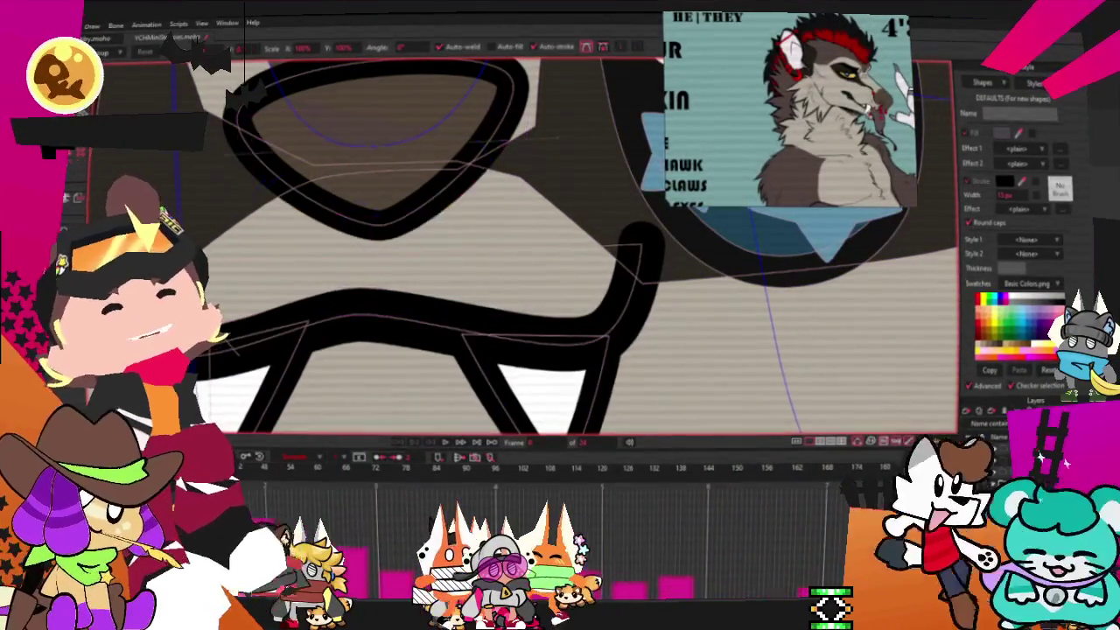
pyautogui.hotkey('ctrl', 'z')
# Shrink the left and right red shapes inside the nose.
pyautogui.scroll(2, 445, 195)
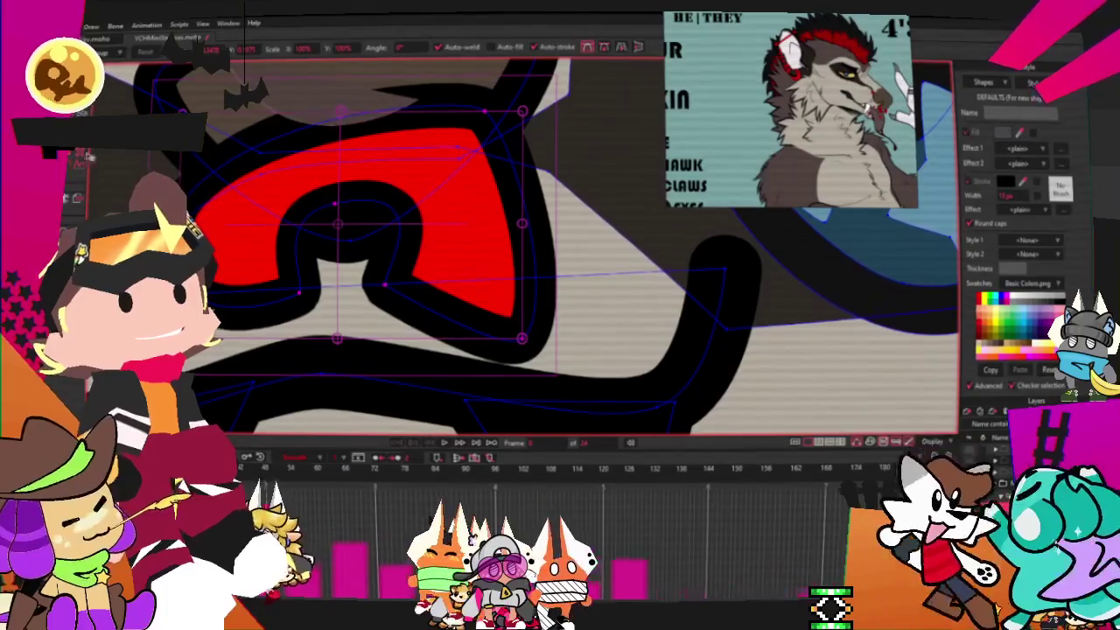
pyautogui.scroll(-2, 332, 219)
pyautogui.scroll(-2, 333, 219)
pyautogui.scroll(-2, 332, 218)
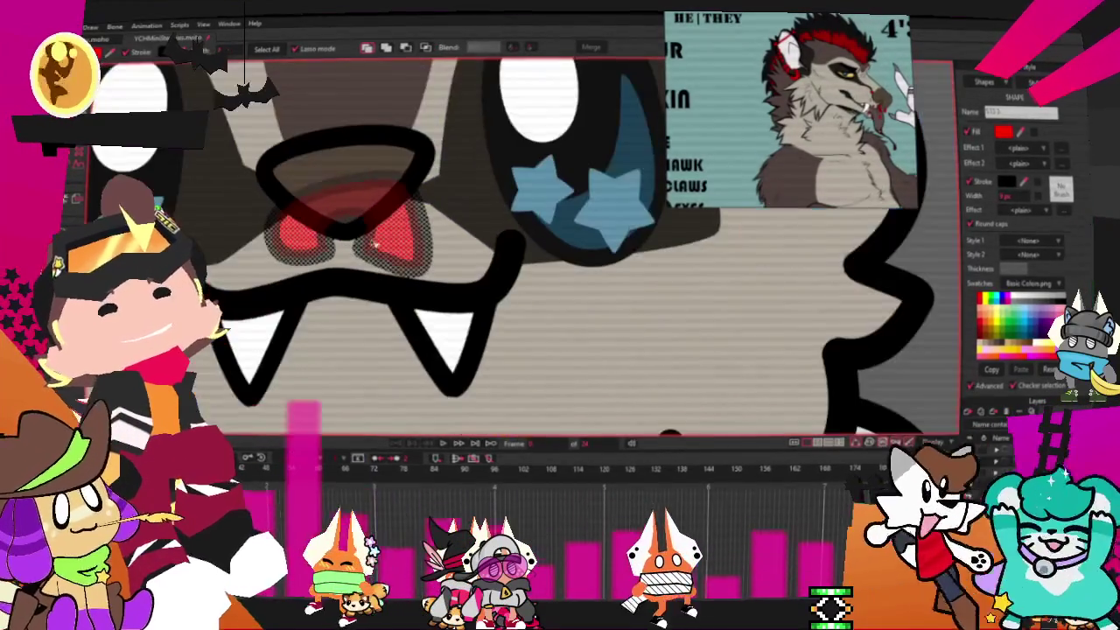
pyautogui.scroll(2, 324, 175)
pyautogui.scroll(2, 323, 175)
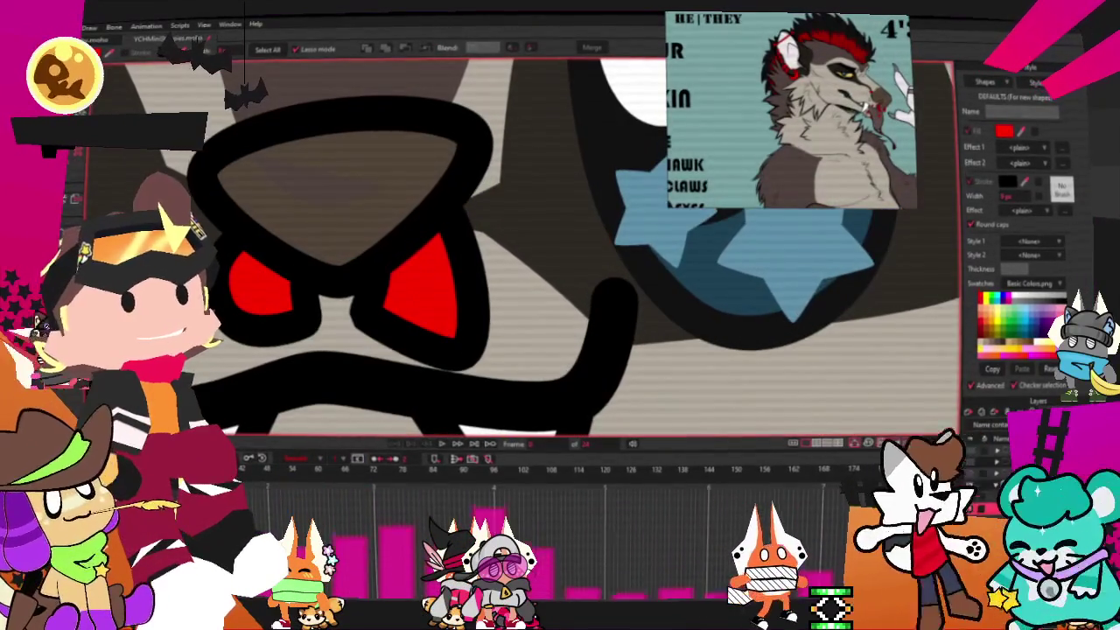
pyautogui.press('t')
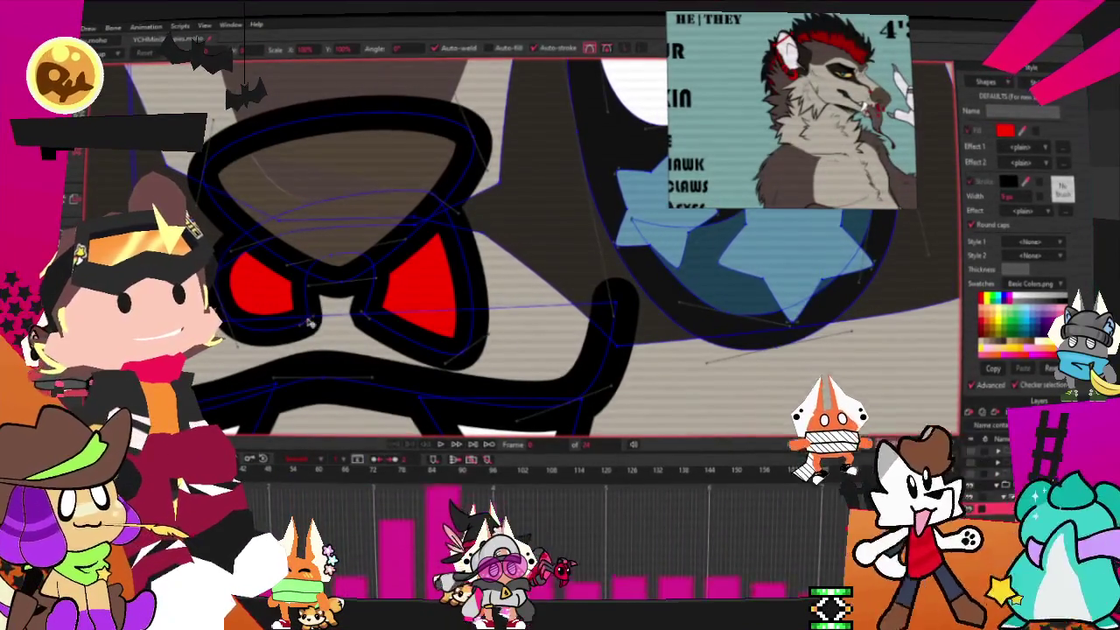
pyautogui.moveTo(241, 311); pyautogui.dragTo(254, 313)
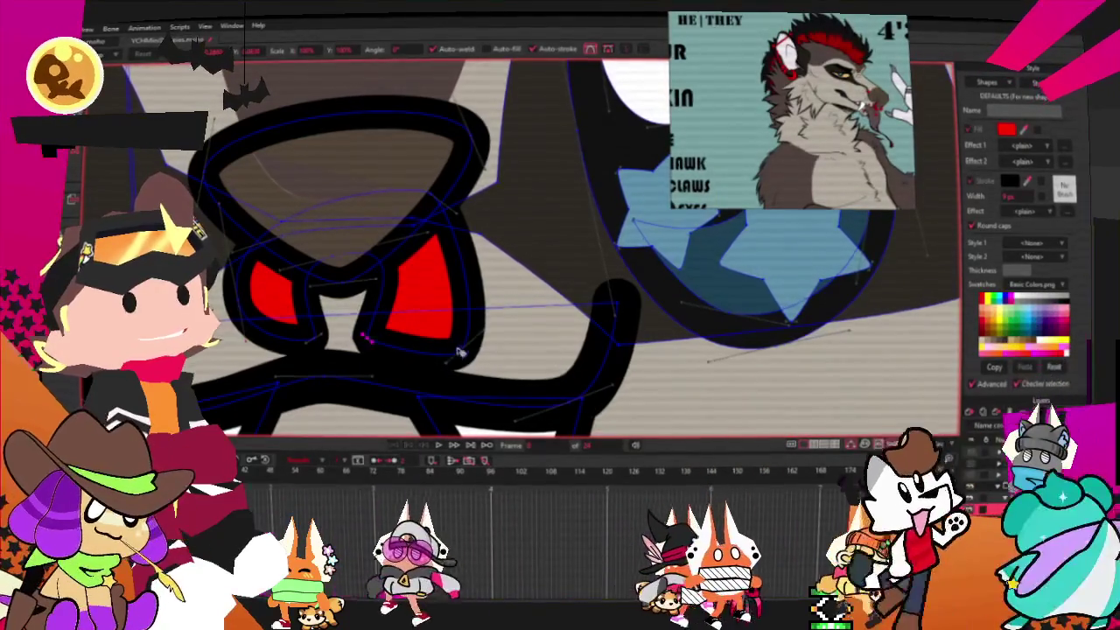
pyautogui.moveTo(456, 334); pyautogui.dragTo(461, 291)
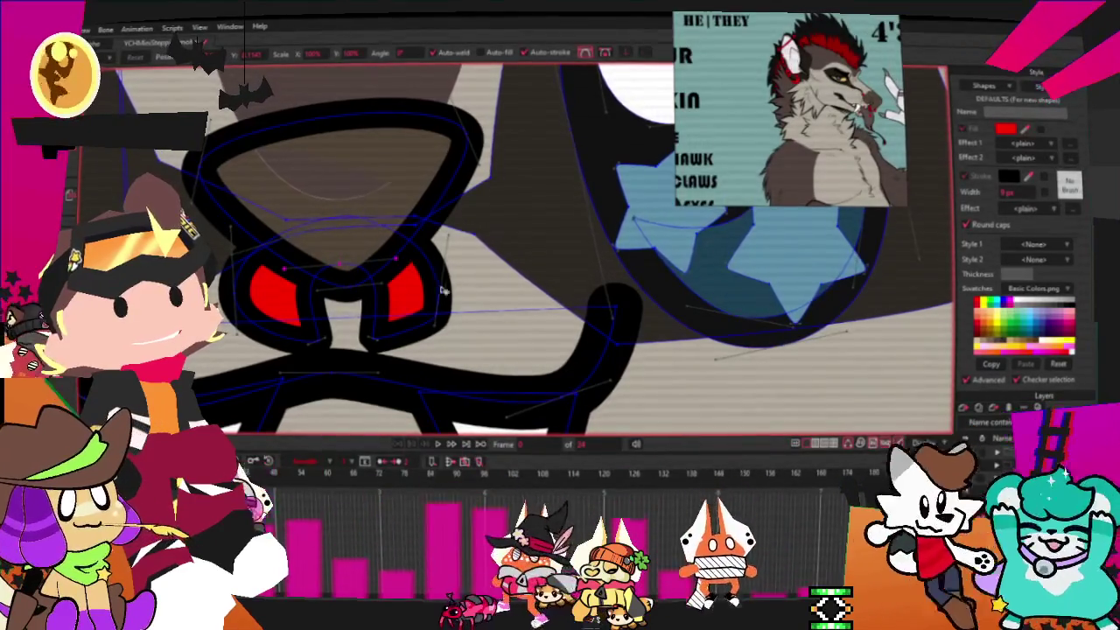
# Nudge both red nose shapes slightly up and to the left.
pyautogui.click(406, 287)
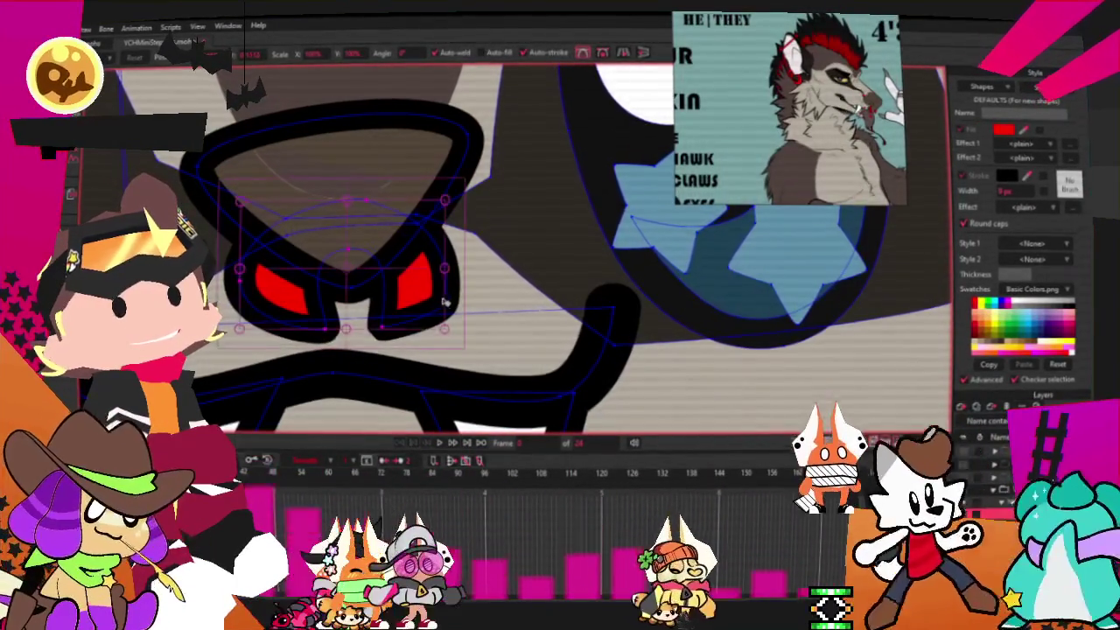
pyautogui.moveTo(435, 317); pyautogui.dragTo(426, 309)
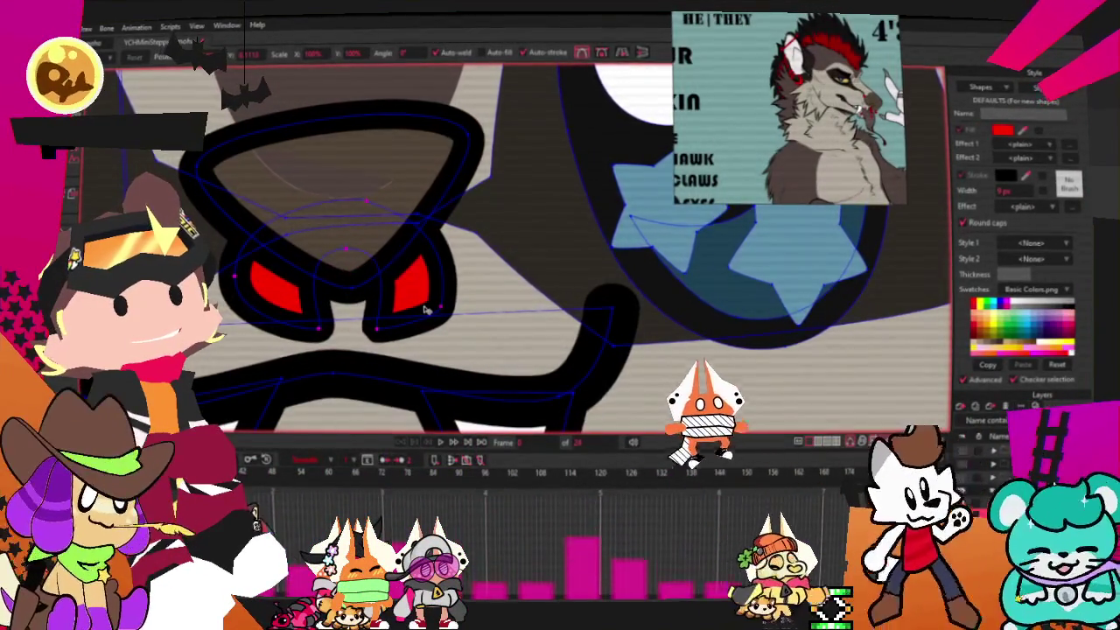
pyautogui.scroll(-5, 426, 309)
pyautogui.scroll(3, 525, 203)
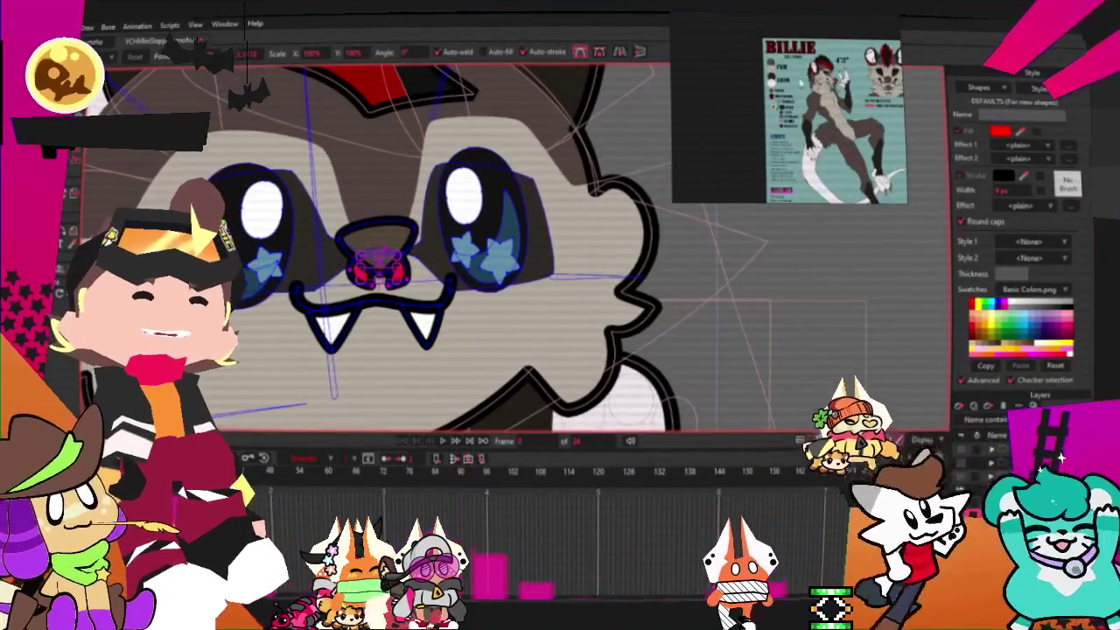
# Zoom in on the ear, select all its points, and bring its upper part into view.
pyautogui.scroll(-2, 554, 260)
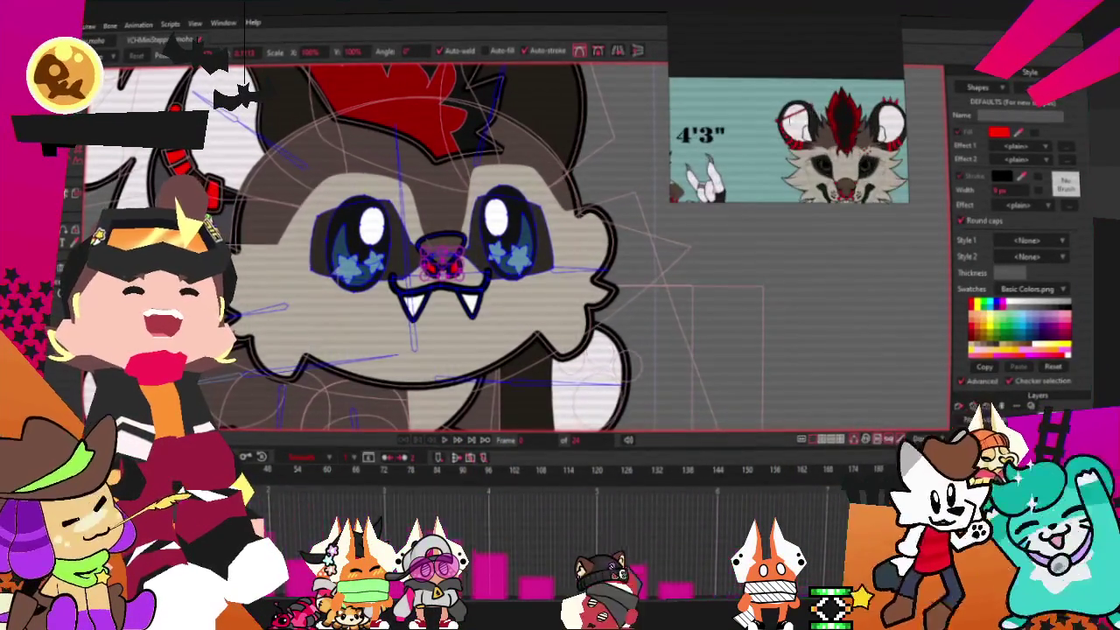
pyautogui.scroll(-2, 578, 201)
pyautogui.scroll(-3, 577, 201)
pyautogui.scroll(2, 499, 202)
pyautogui.scroll(3, 499, 201)
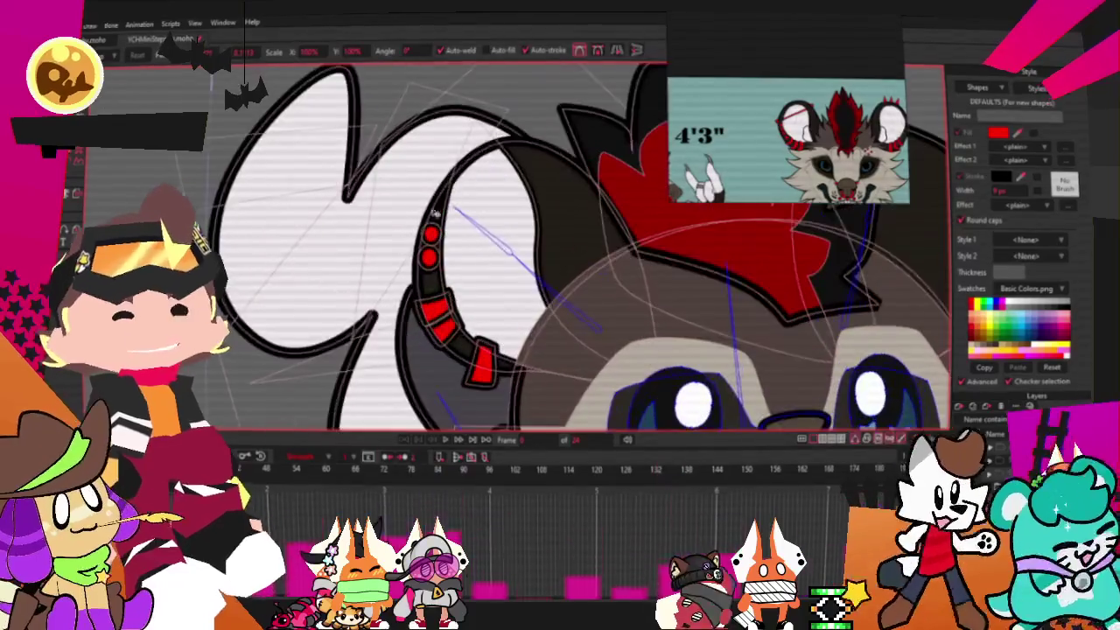
pyautogui.scroll(2, 499, 201)
pyautogui.hotkey('ctrl', 'a')
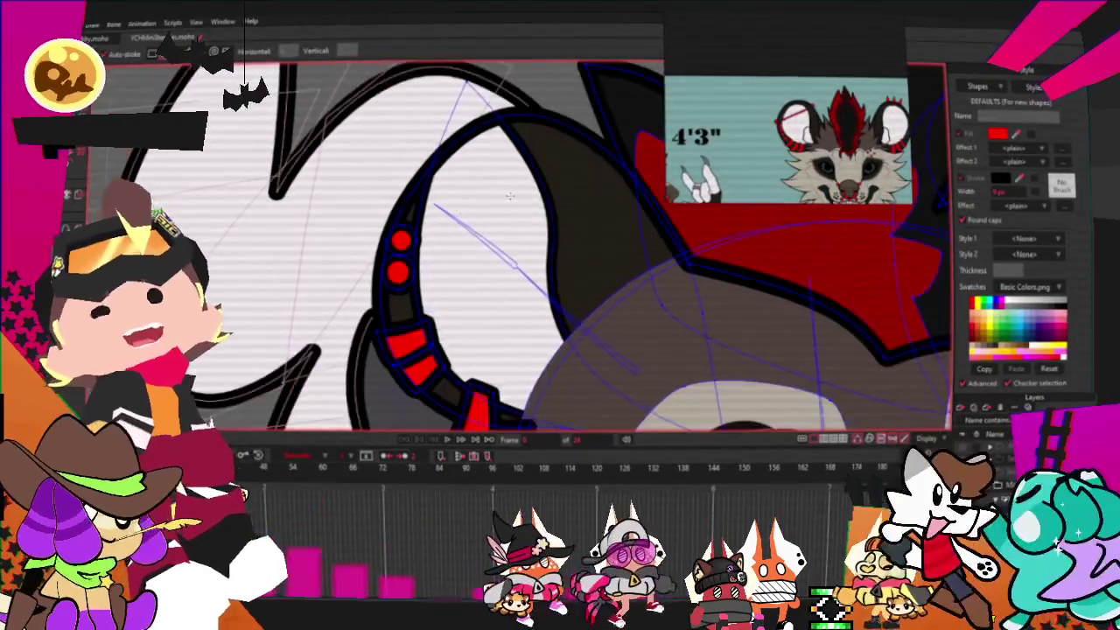
pyautogui.moveTo(646, 238)
pyautogui.mouseDown()
pyautogui.moveTo(493, 277)
pyautogui.moveTo(575, 264)
pyautogui.moveTo(238, 311)
pyautogui.mouseUp()
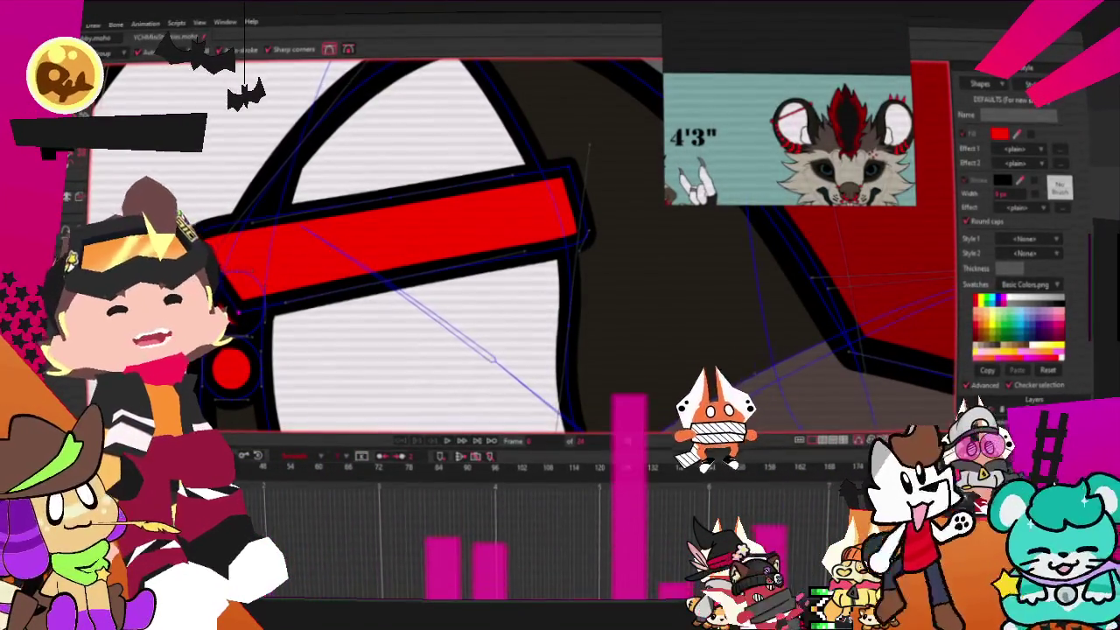
# Select the red bar shape on the ear and zoom in to reshape it.
pyautogui.press('q')
pyautogui.click(499, 192)
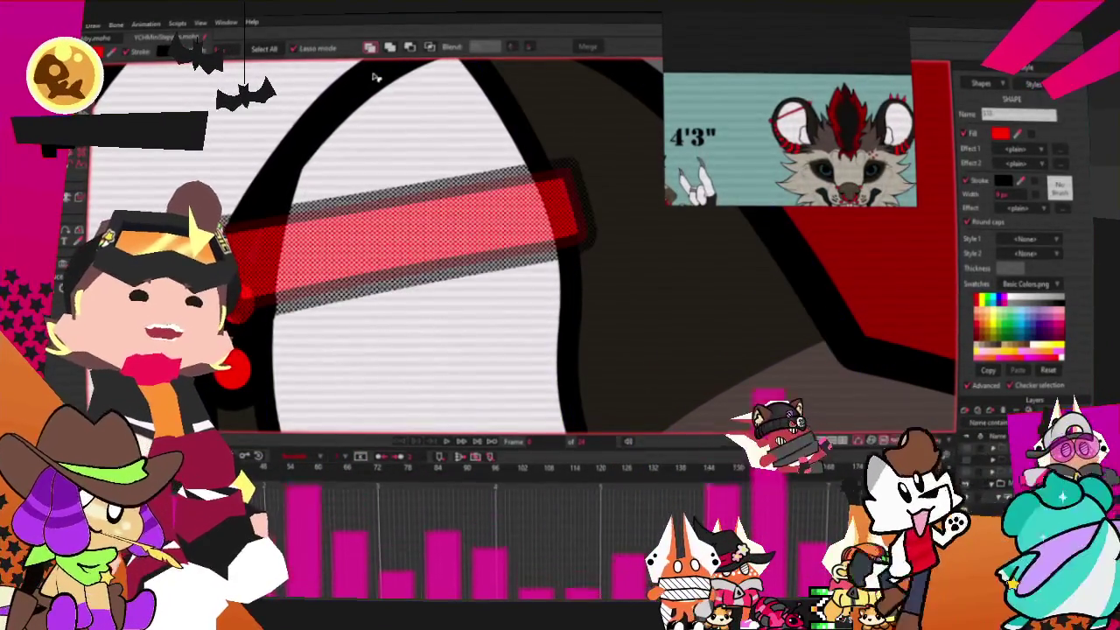
pyautogui.click(426, 48)
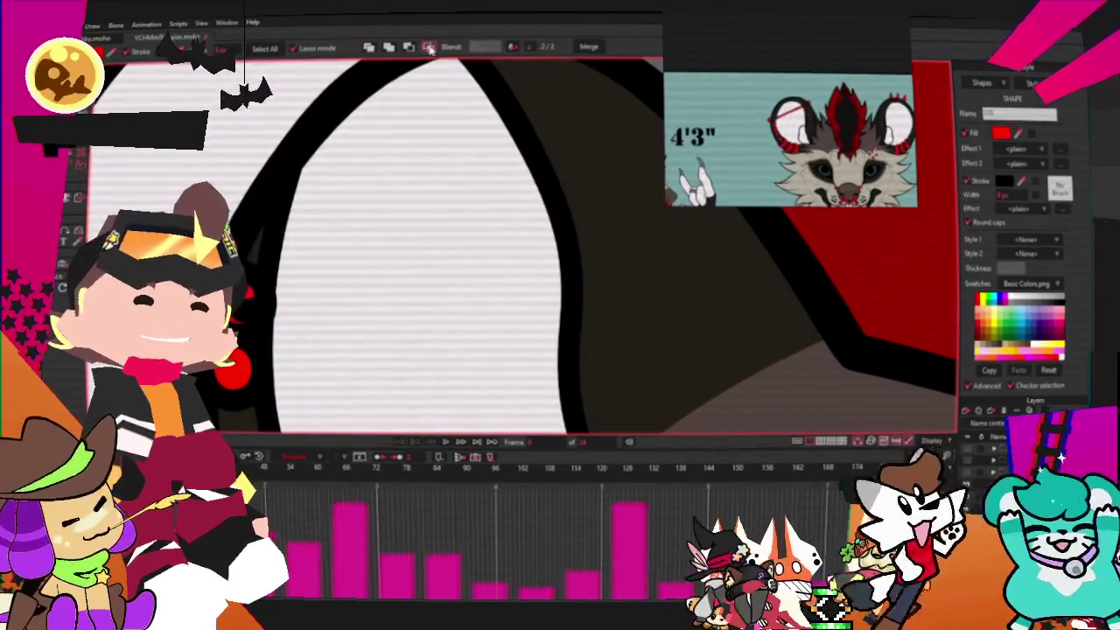
pyautogui.scroll(-3, 425, 179)
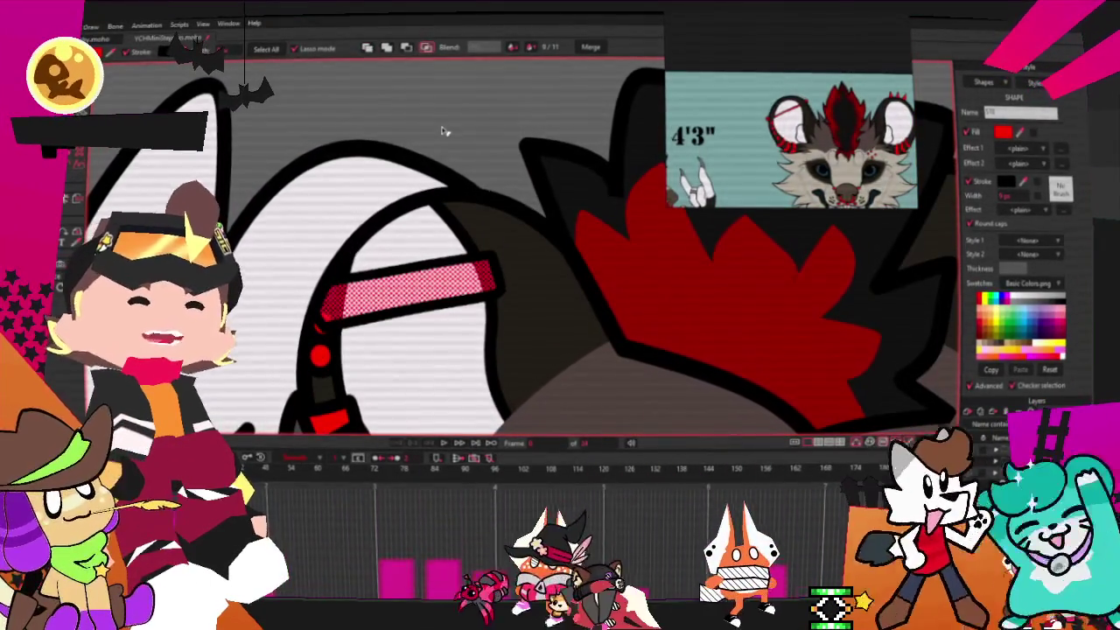
pyautogui.press('t')
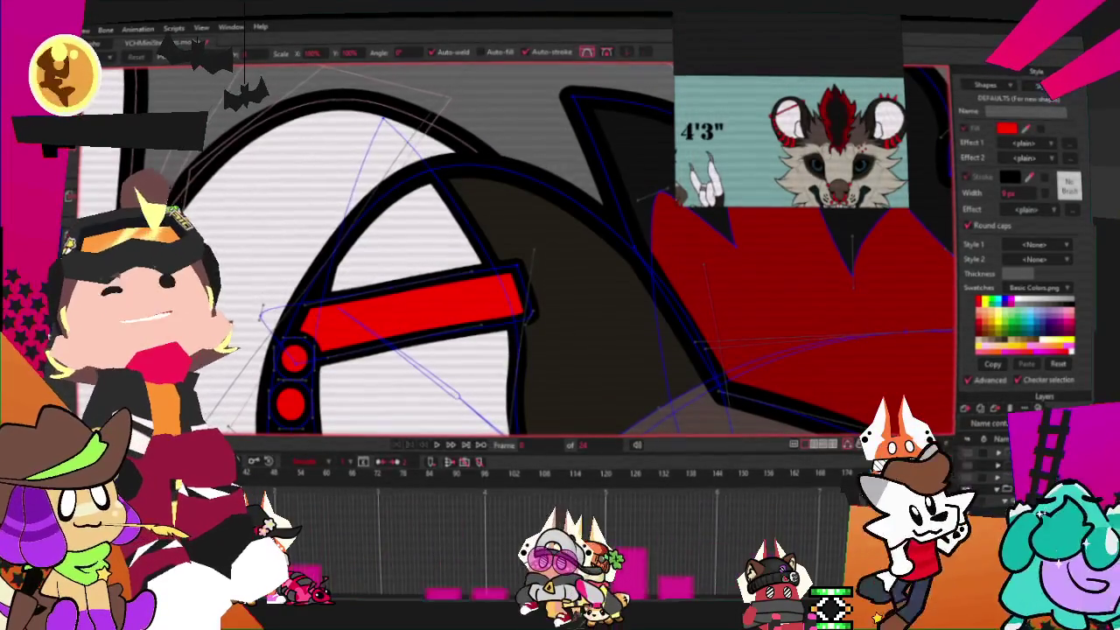
pyautogui.scroll(2, 428, 315)
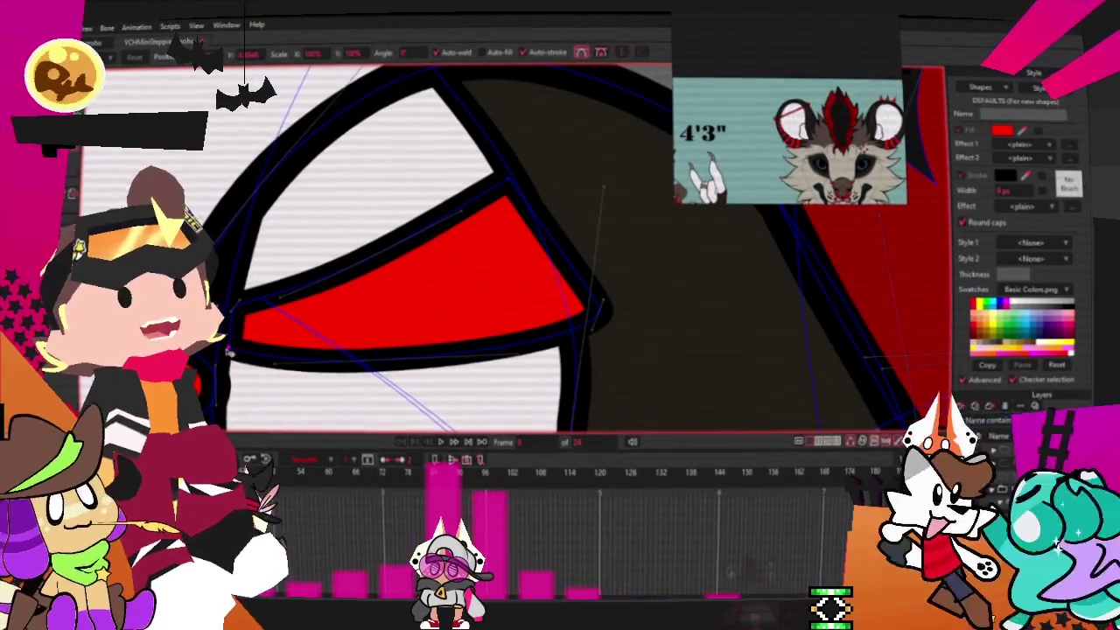
pyautogui.scroll(2, 223, 350)
pyautogui.scroll(2, 229, 332)
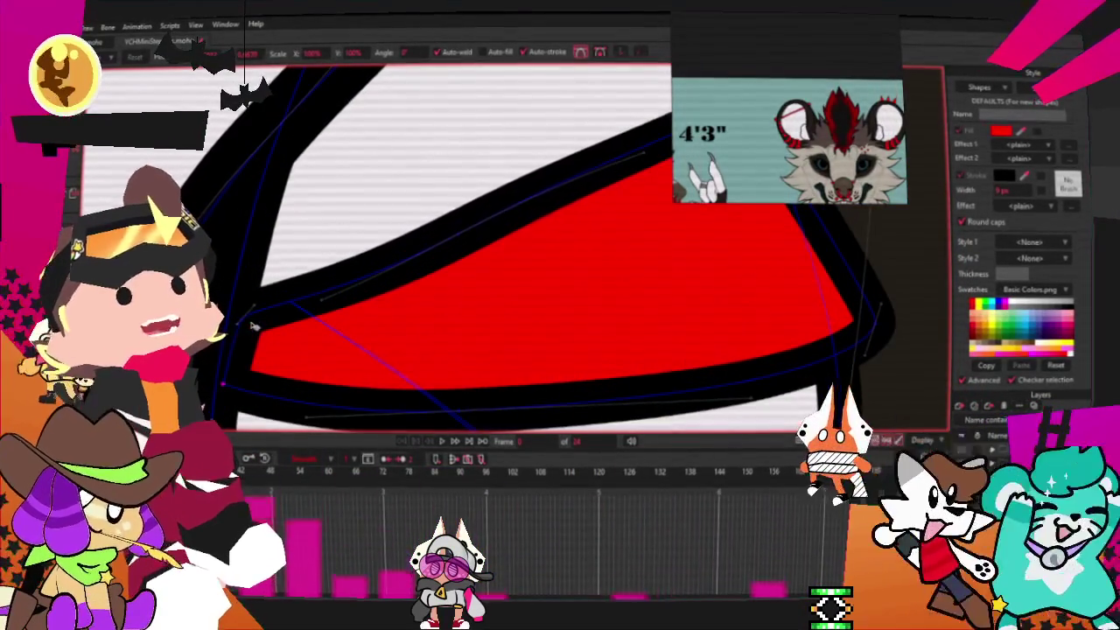
# Taper the red bar into a thin wedge inside the ear's black band.
pyautogui.moveTo(233, 322); pyautogui.dragTo(215, 407)
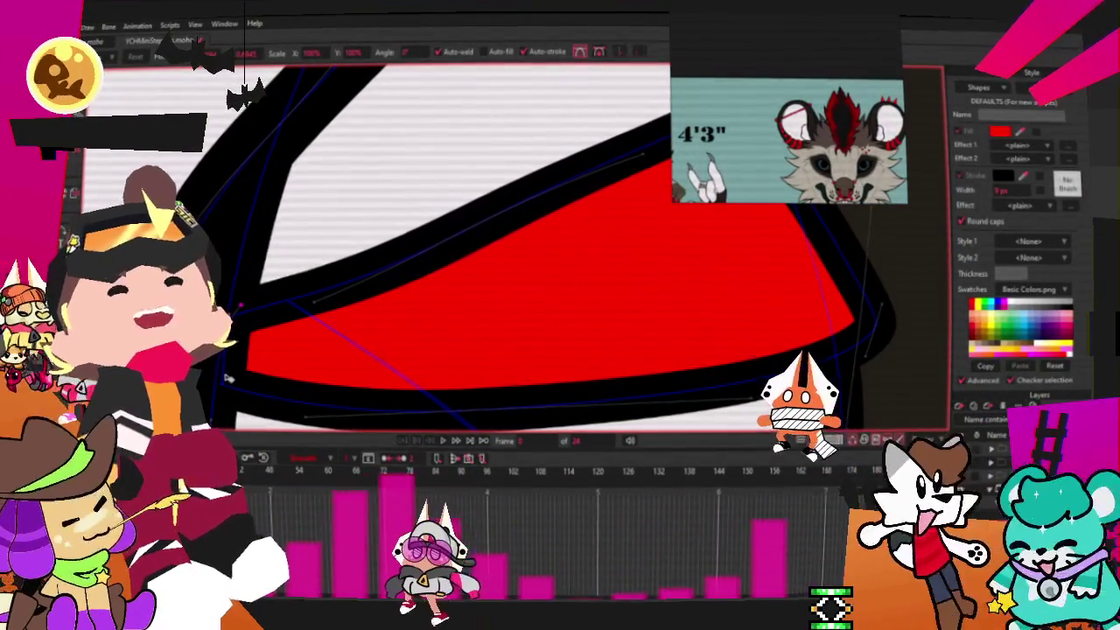
pyautogui.scroll(-2, 218, 385)
pyautogui.scroll(2, 249, 276)
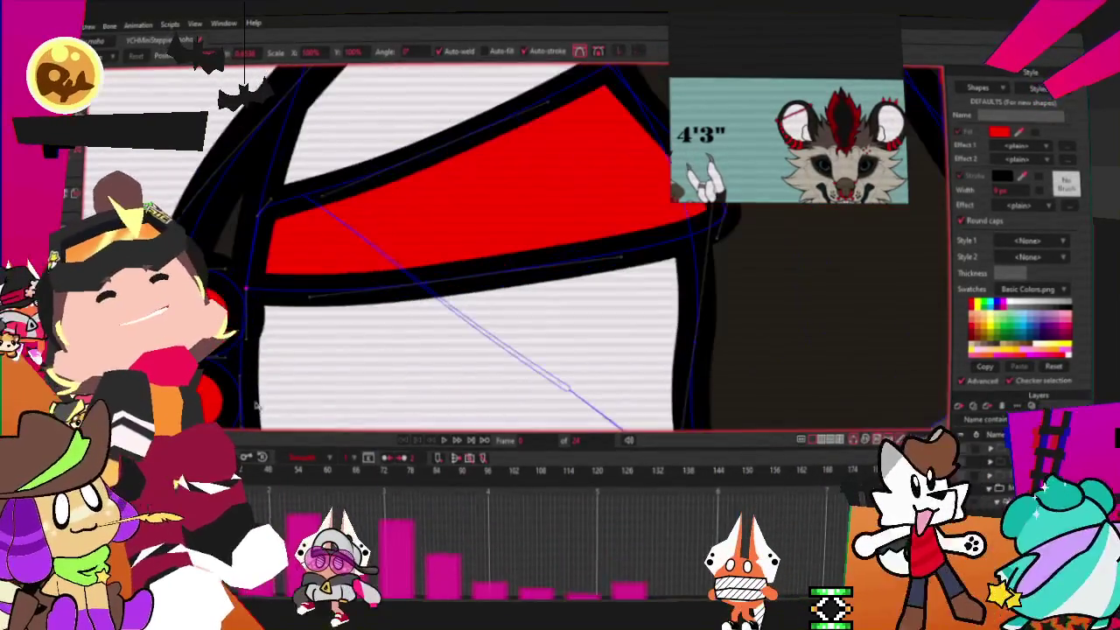
pyautogui.scroll(2, 245, 276)
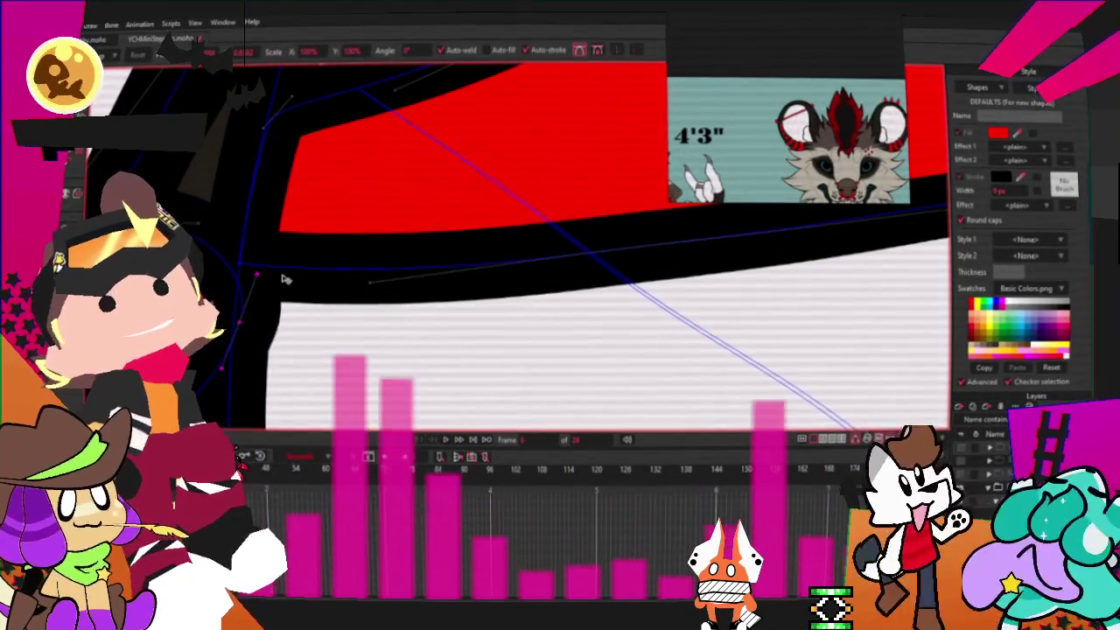
pyautogui.moveTo(583, 275); pyautogui.dragTo(630, 235)
pyautogui.moveTo(242, 259)
pyautogui.mouseDown()
pyautogui.moveTo(243, 371)
pyautogui.moveTo(250, 241)
pyautogui.mouseUp()
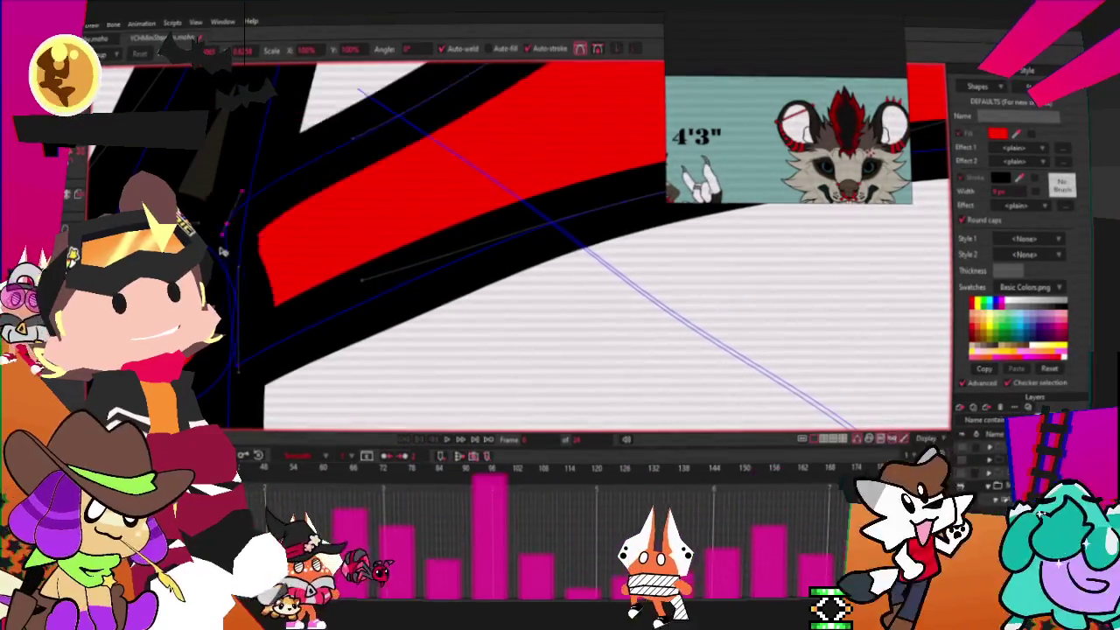
pyautogui.scroll(-3, 420, 236)
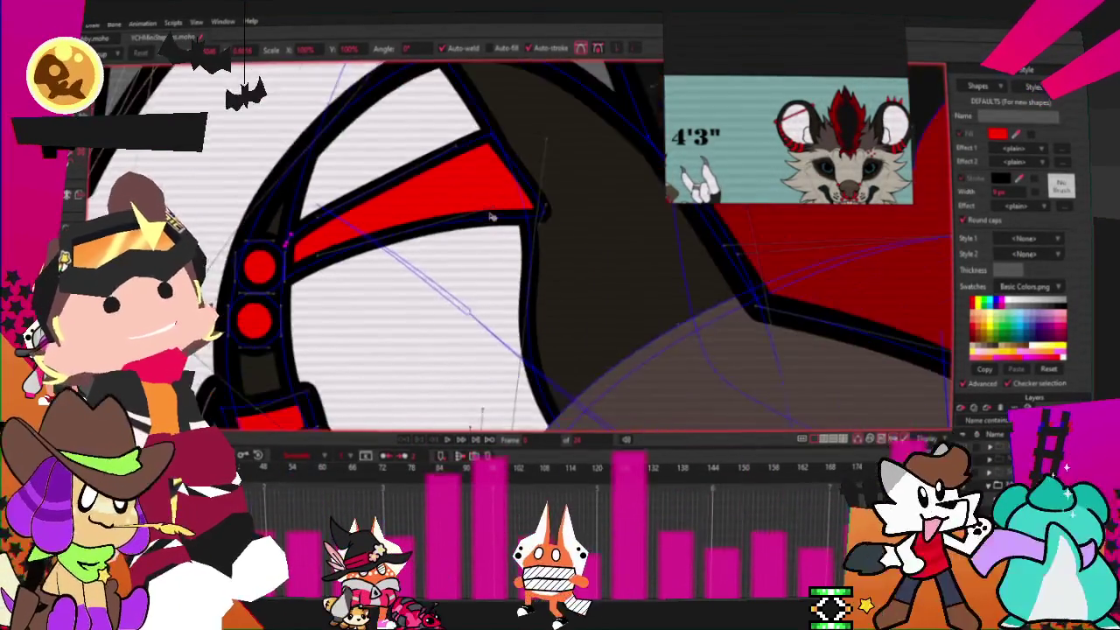
pyautogui.moveTo(551, 206); pyautogui.dragTo(518, 179)
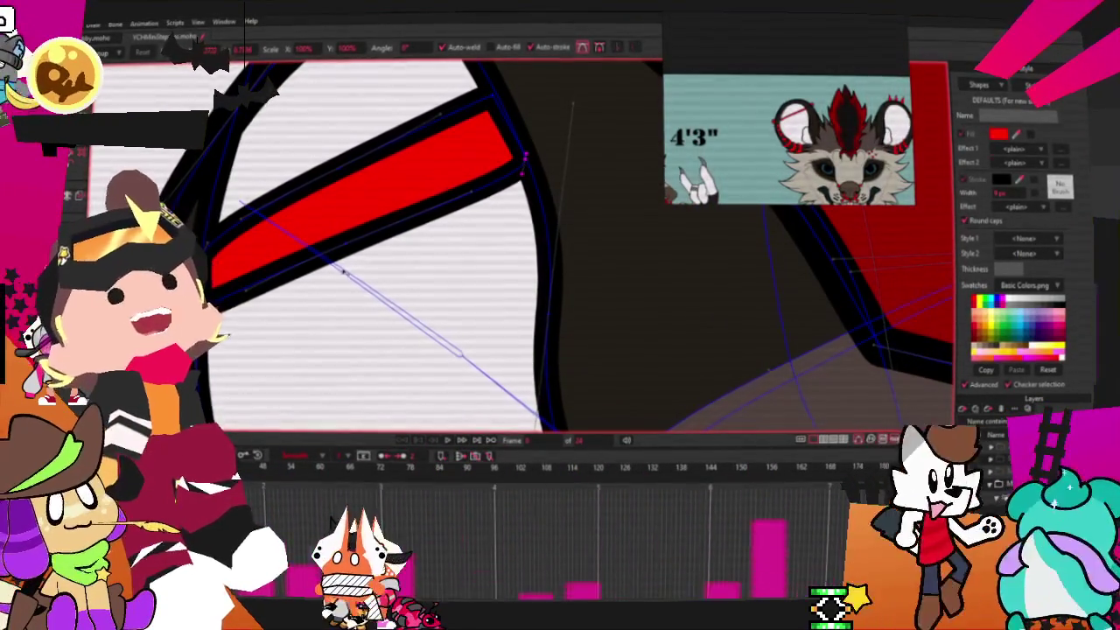
pyautogui.moveTo(343, 252); pyautogui.dragTo(332, 227)
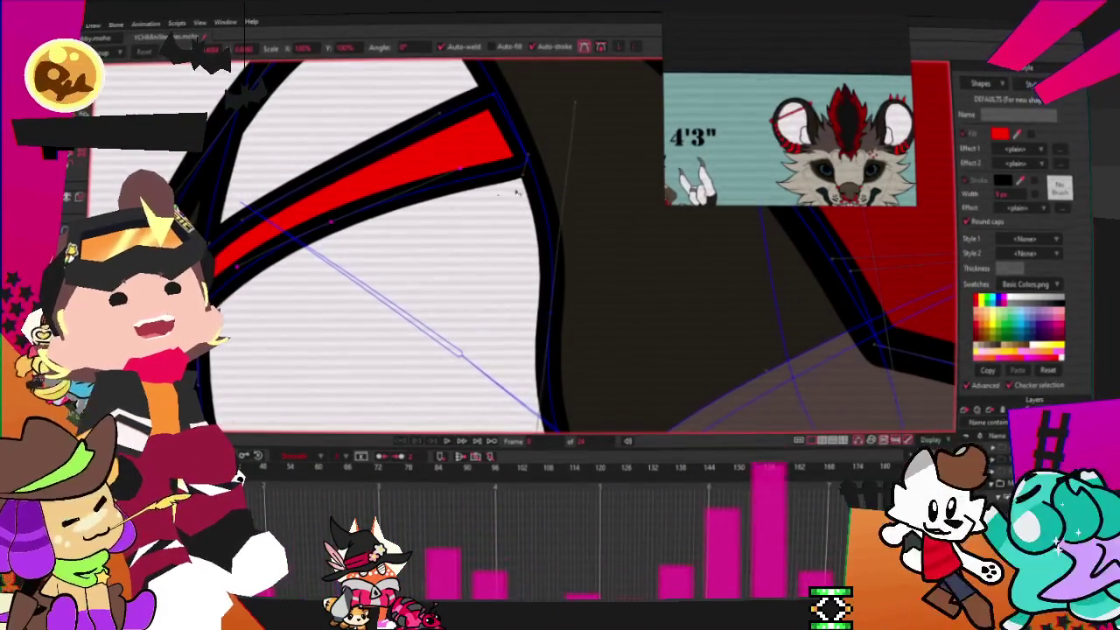
pyautogui.scroll(2, 499, 197)
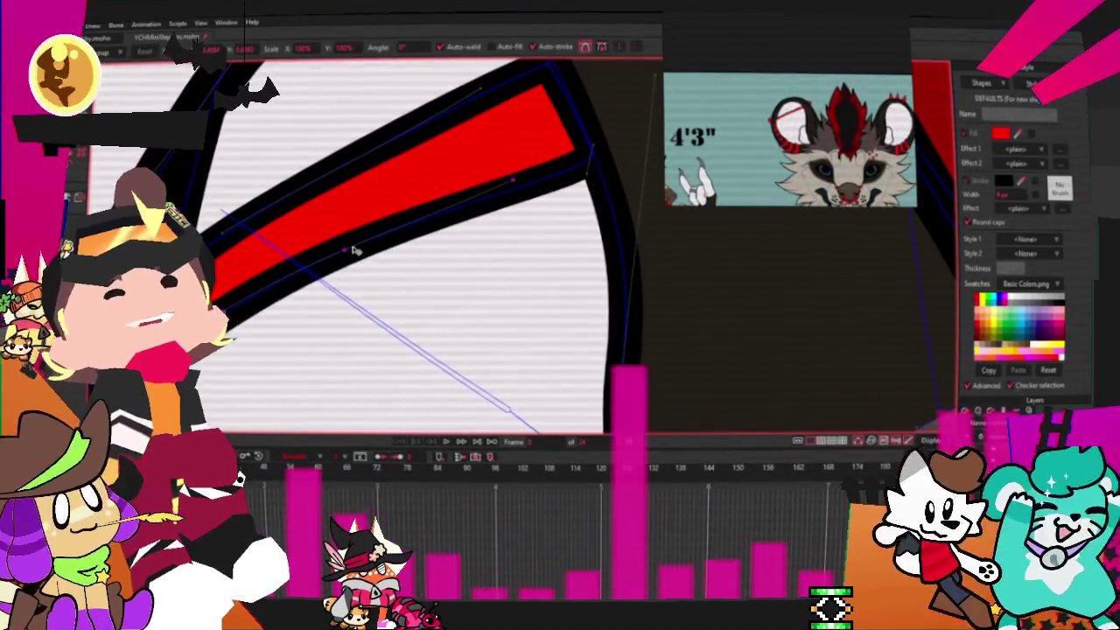
pyautogui.moveTo(354, 252); pyautogui.dragTo(348, 240)
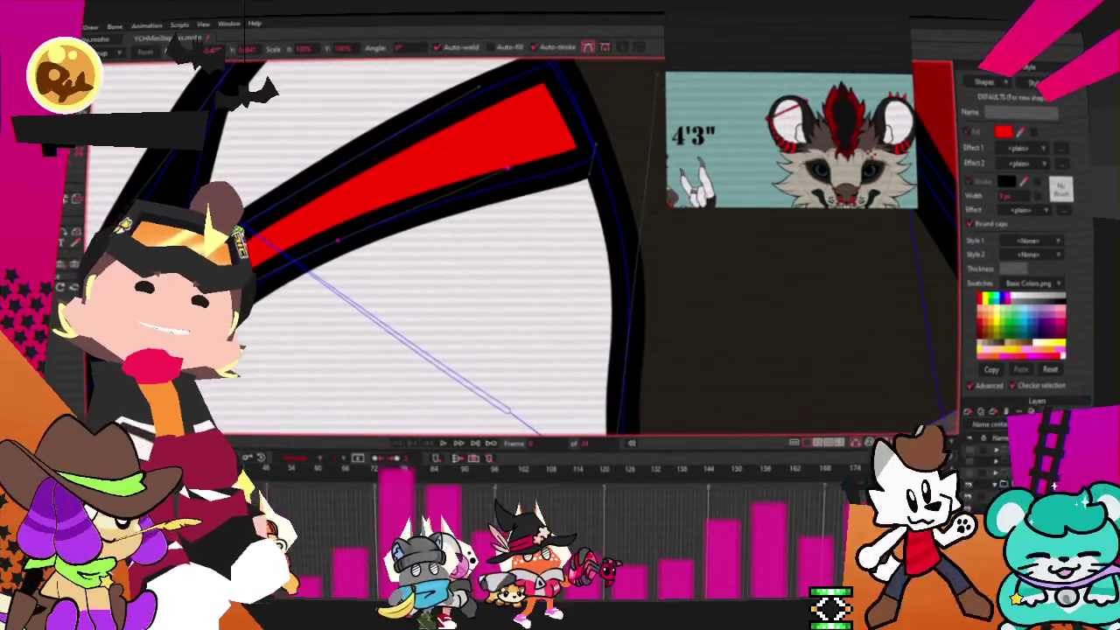
# Reshape and rotate the red band on the right ear so it stands upright.
pyautogui.scroll(-5, 425, 212)
pyautogui.scroll(5, 425, 211)
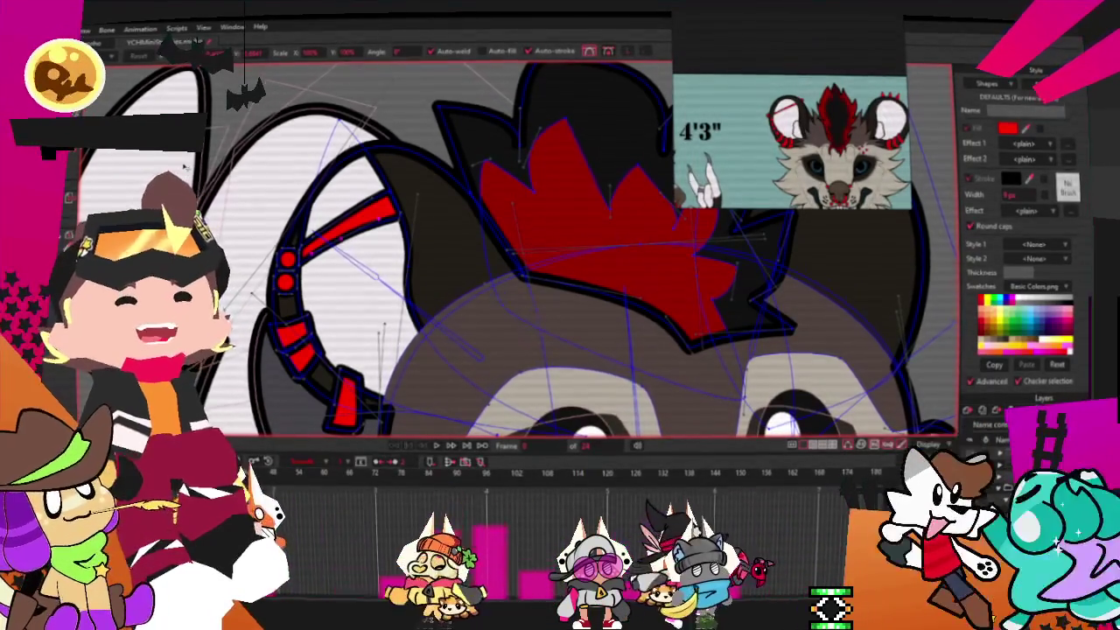
pyautogui.scroll(-3, 461, 175)
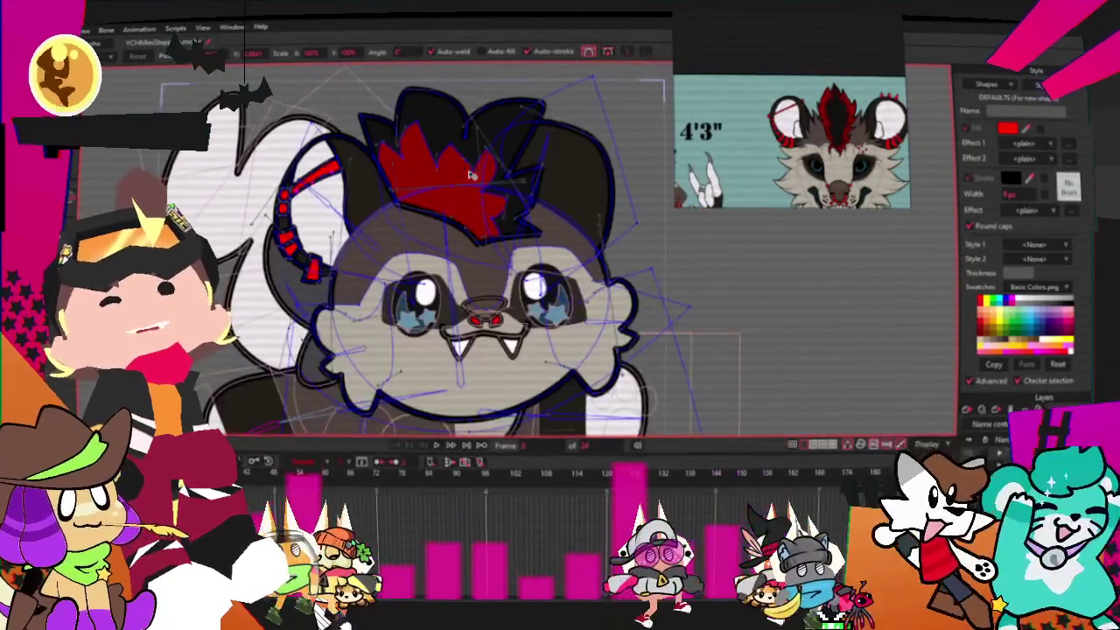
pyautogui.scroll(1, 728, 171)
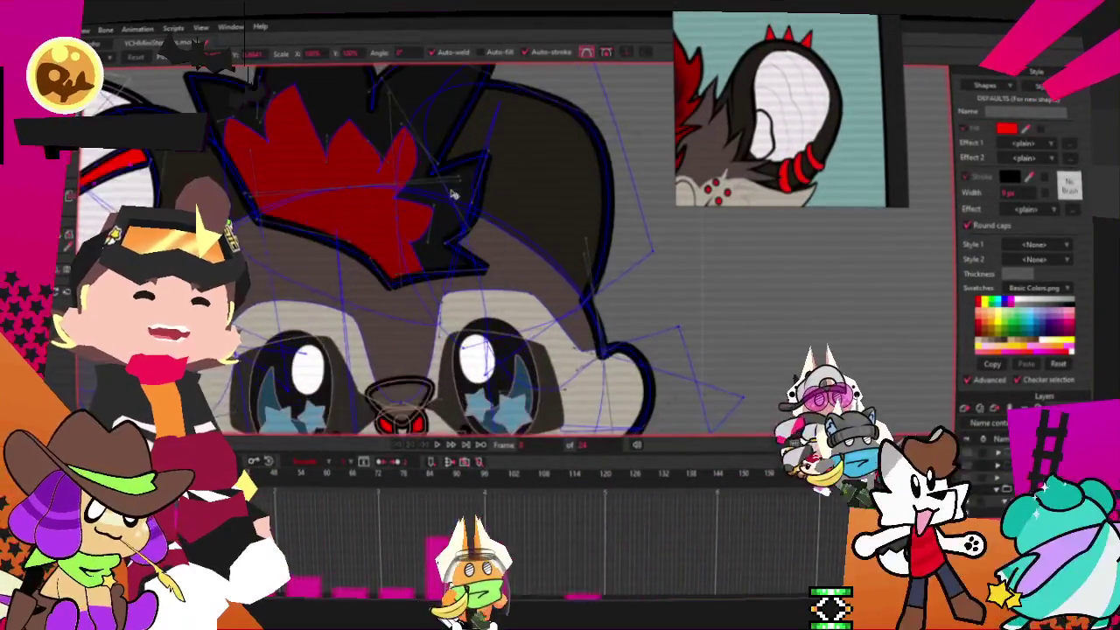
pyautogui.scroll(2, 297, 235)
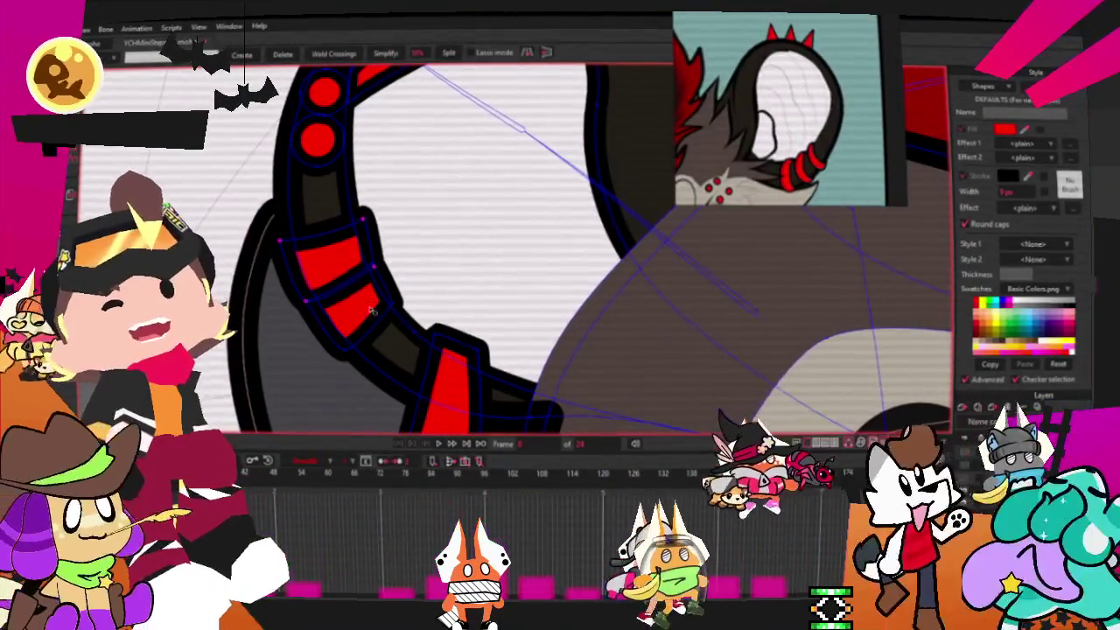
pyautogui.scroll(-2, 306, 280)
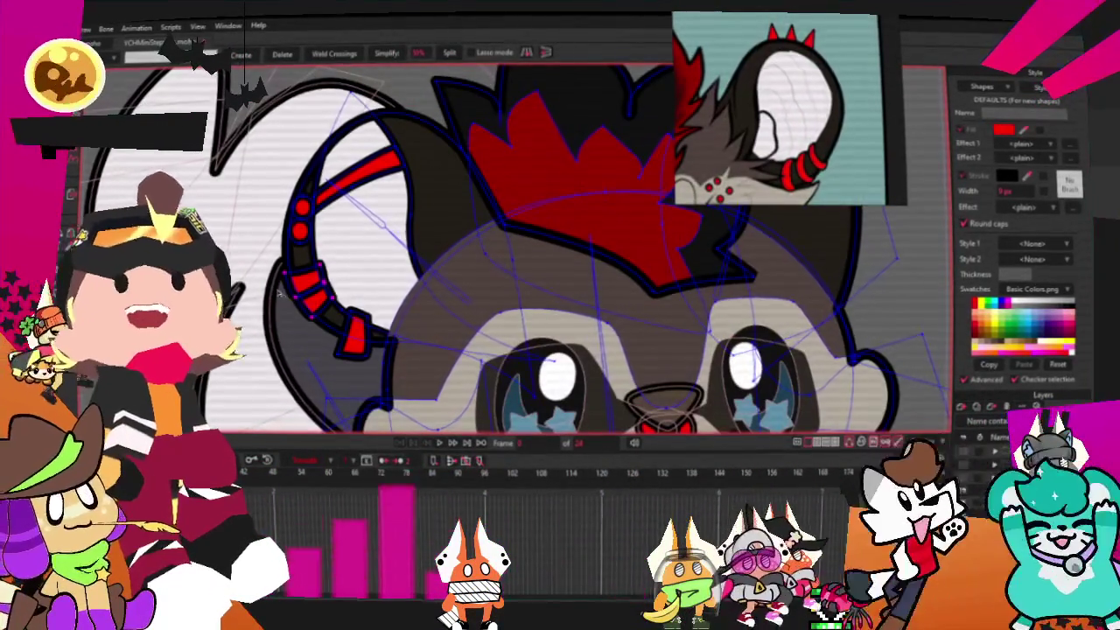
pyautogui.scroll(-2, 282, 294)
pyautogui.scroll(3, 585, 281)
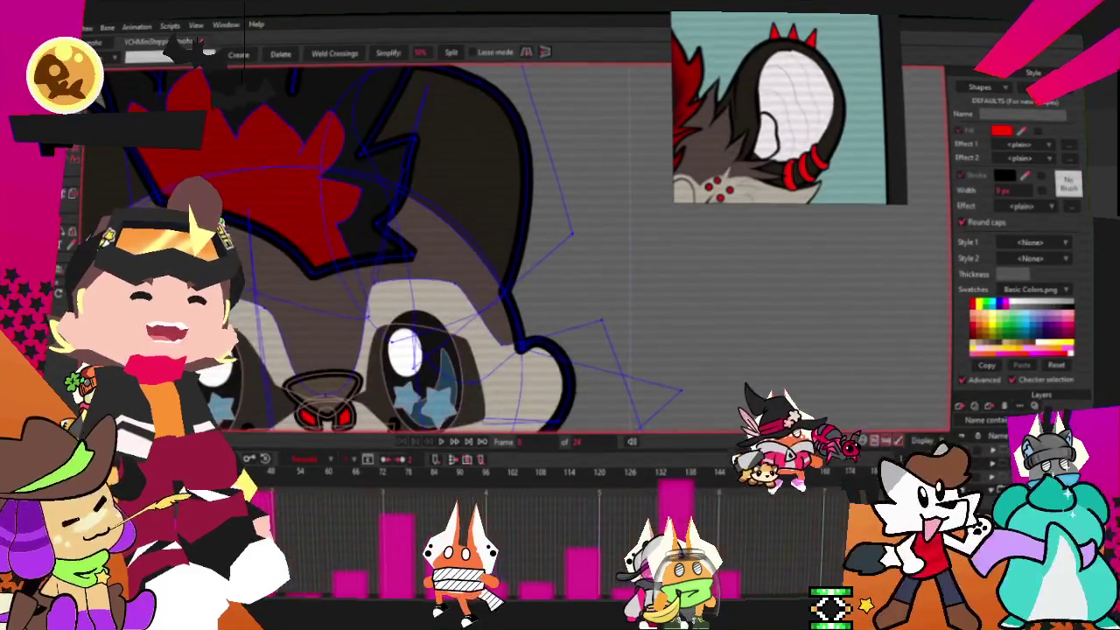
pyautogui.scroll(-2, 641, 249)
pyautogui.scroll(2, 642, 249)
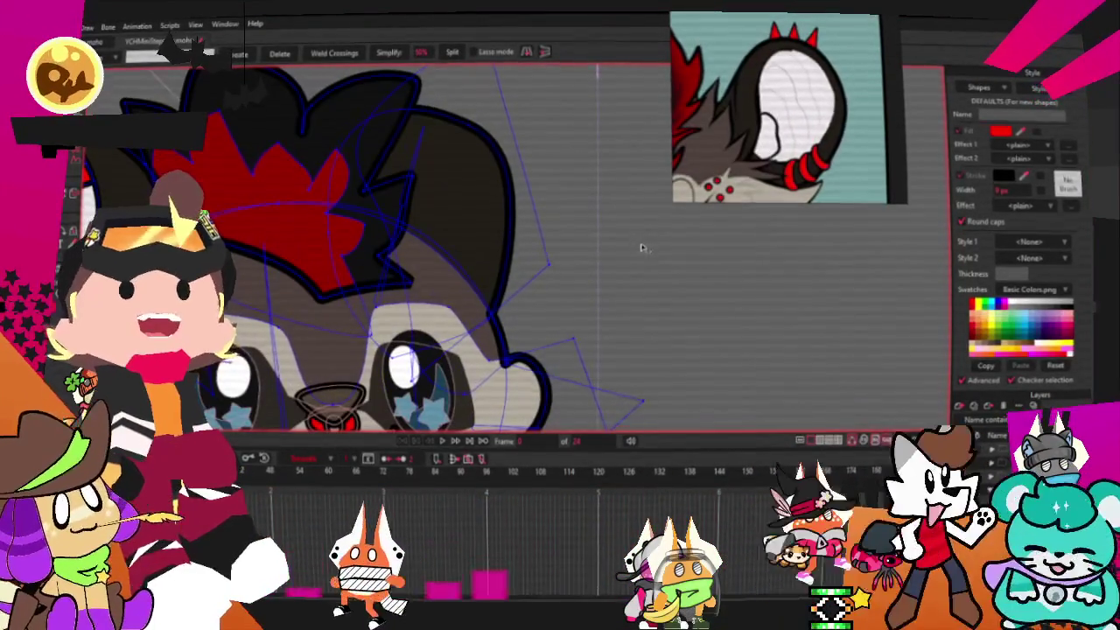
pyautogui.scroll(-3, 540, 253)
pyautogui.scroll(2, 357, 273)
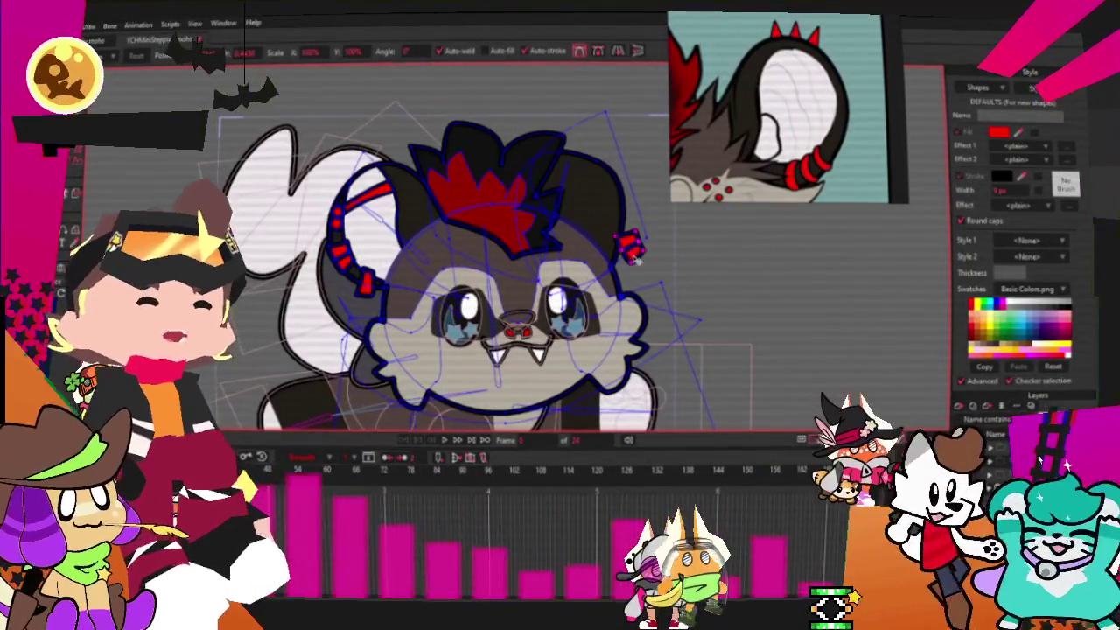
pyautogui.scroll(2, 669, 269)
pyautogui.scroll(1, 670, 269)
pyautogui.moveTo(669, 268); pyautogui.dragTo(595, 221)
pyautogui.scroll(2, 595, 222)
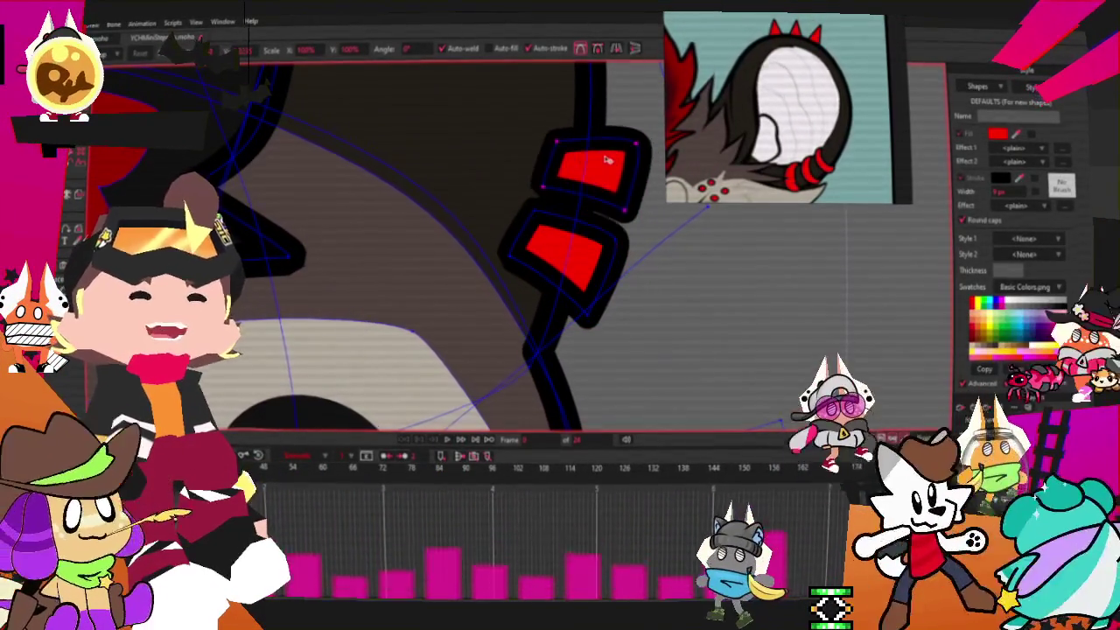
pyautogui.scroll(2, 631, 124)
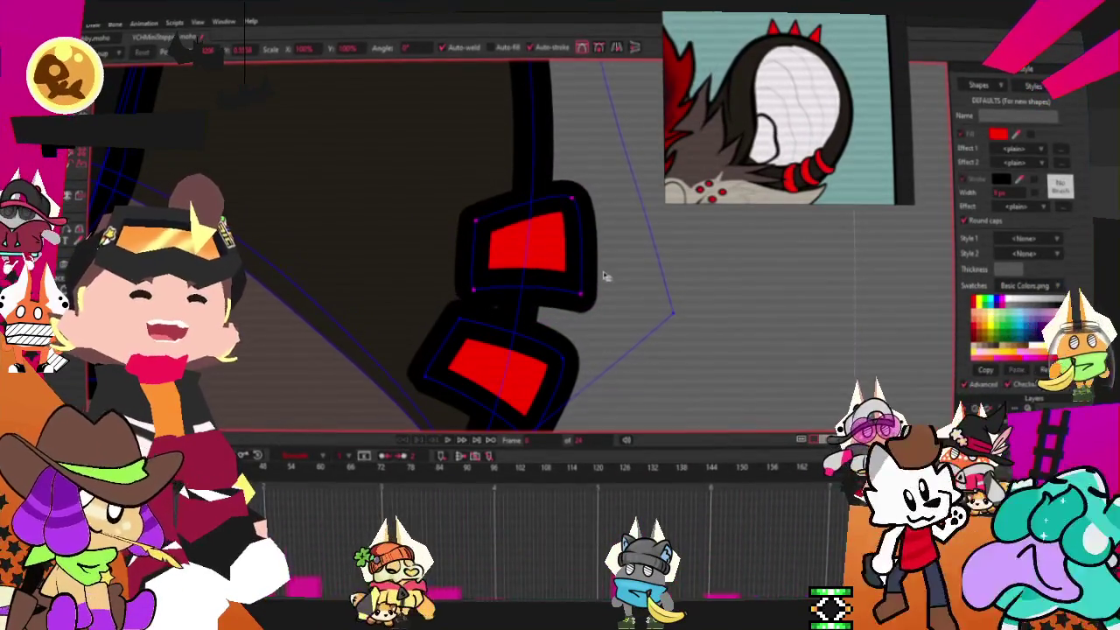
# Shrink the red ear band slightly, move it up the ear, and stretch it left.
pyautogui.moveTo(585, 295); pyautogui.dragTo(578, 287)
pyautogui.moveTo(541, 250); pyautogui.dragTo(541, 226)
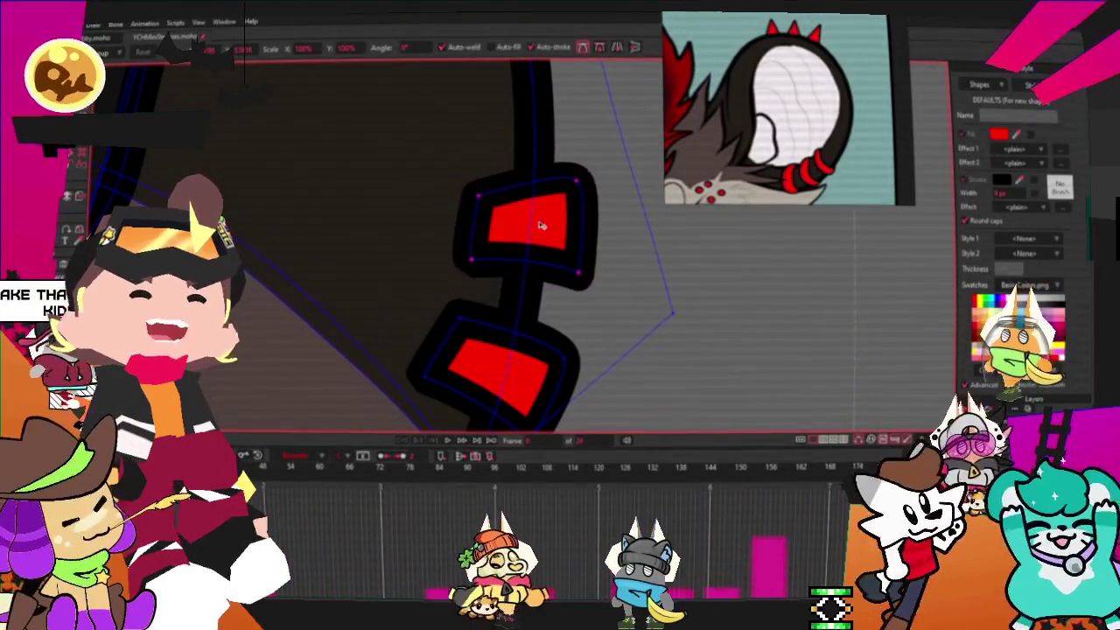
pyautogui.scroll(-2, 542, 226)
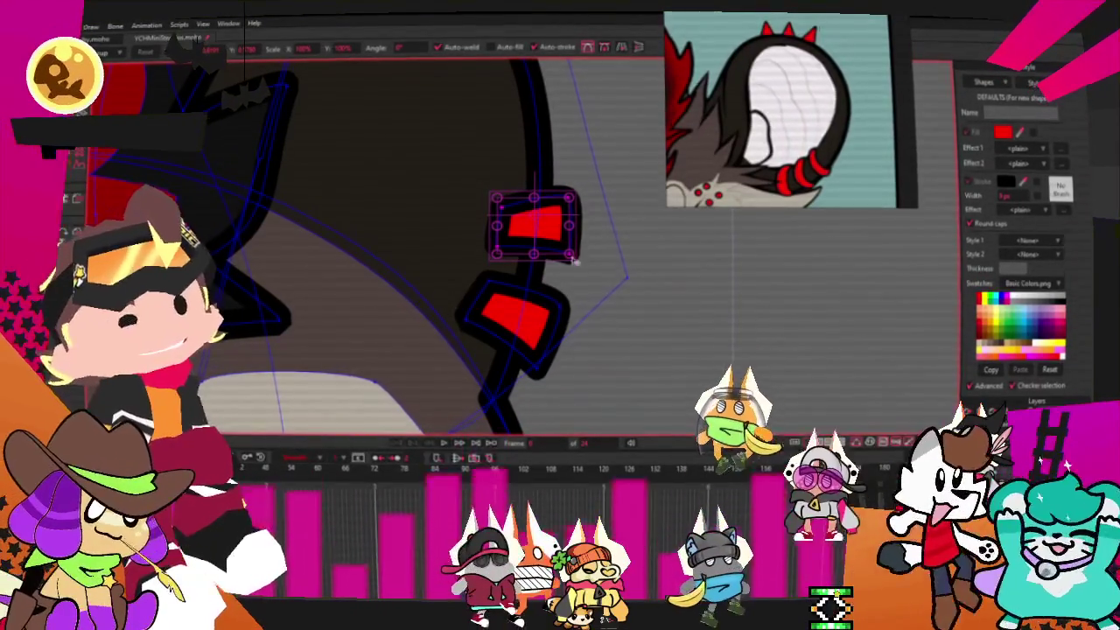
pyautogui.scroll(2, 564, 269)
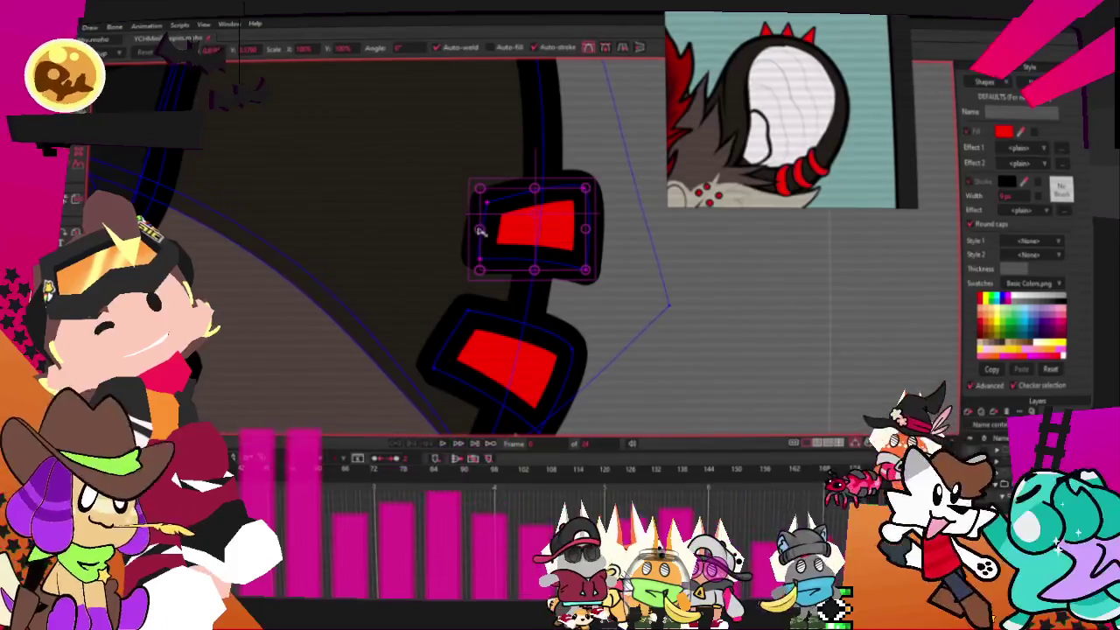
pyautogui.moveTo(479, 230); pyautogui.dragTo(462, 231)
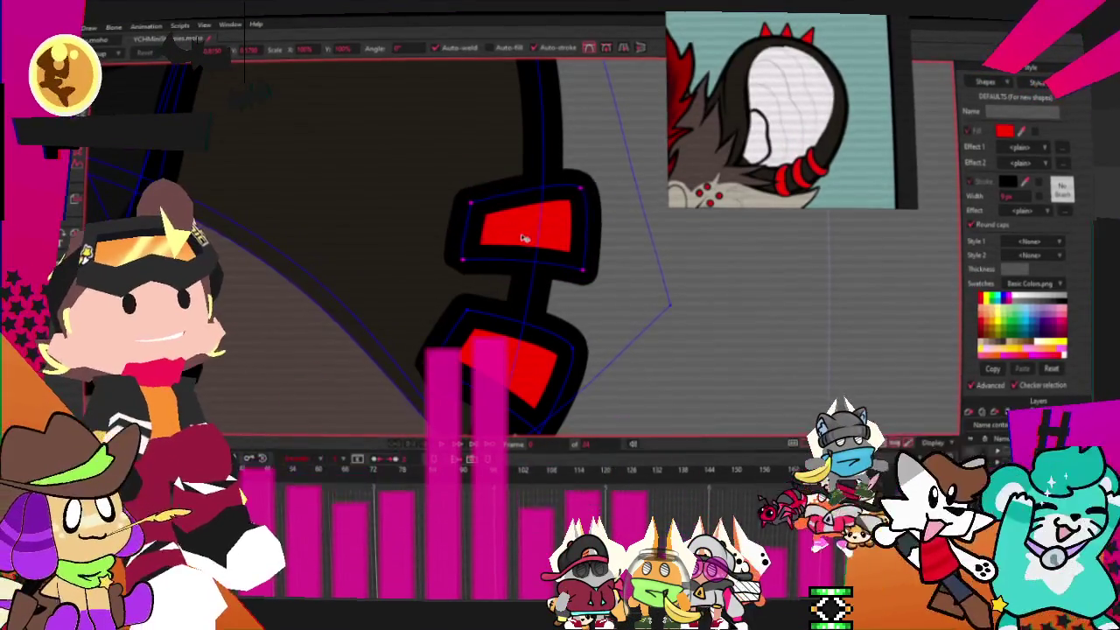
pyautogui.scroll(-1, 525, 241)
pyautogui.scroll(-2, 542, 250)
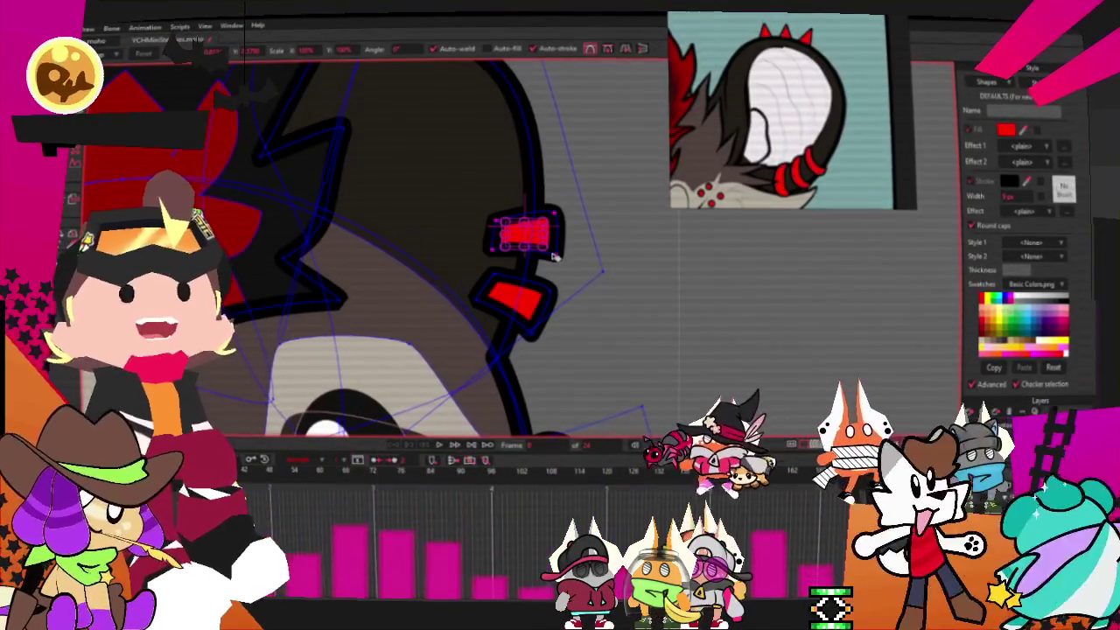
pyautogui.scroll(1, 553, 256)
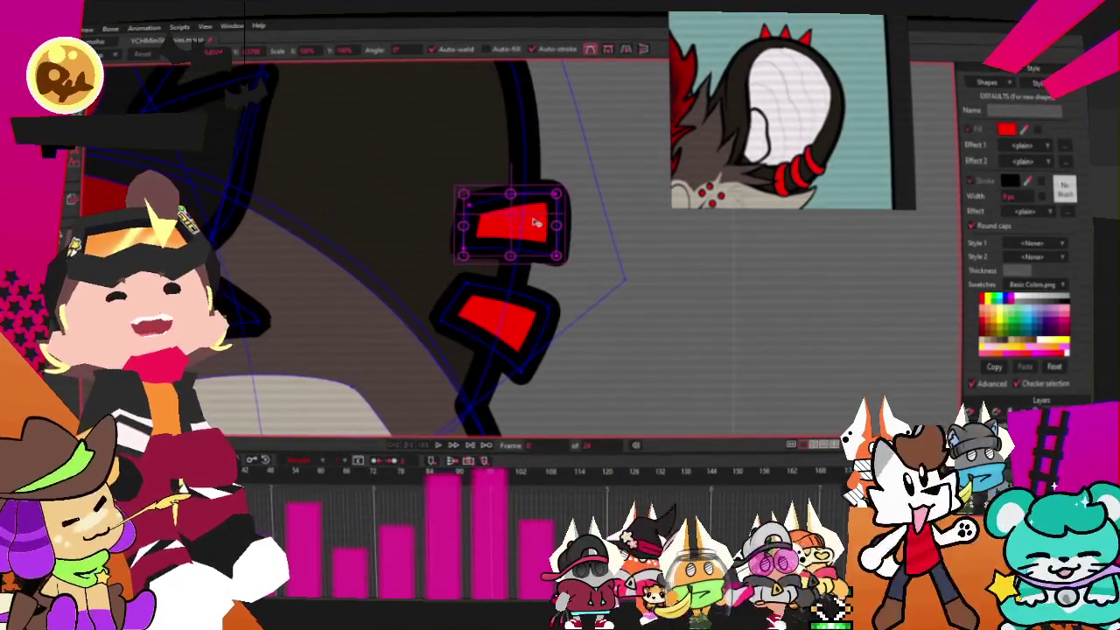
pyautogui.scroll(-1, 542, 224)
pyautogui.scroll(-2, 542, 223)
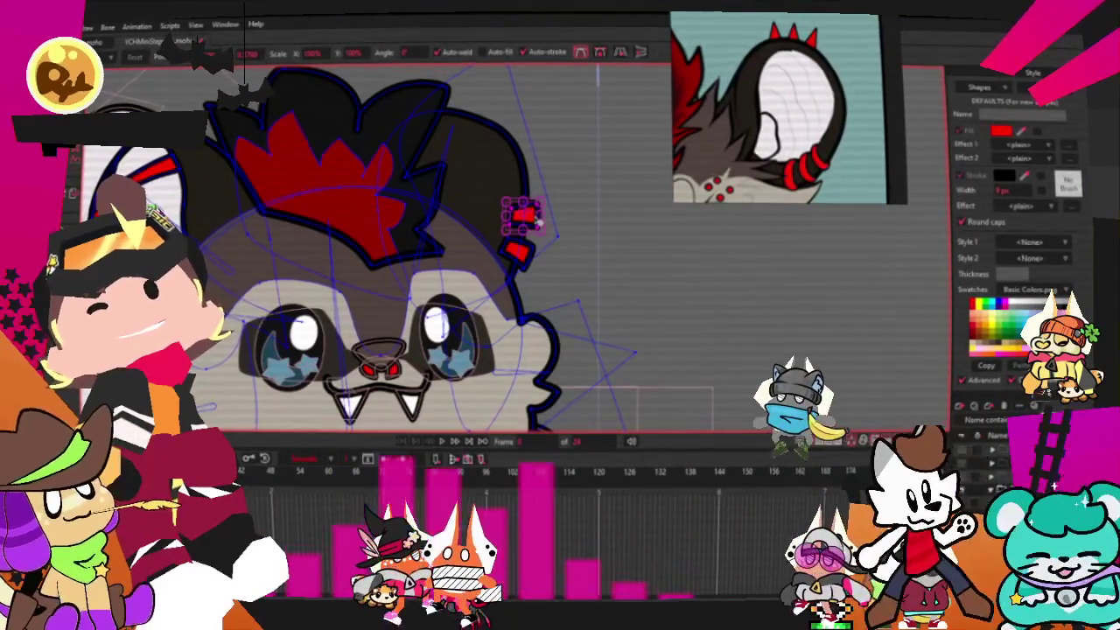
pyautogui.scroll(2, 429, 185)
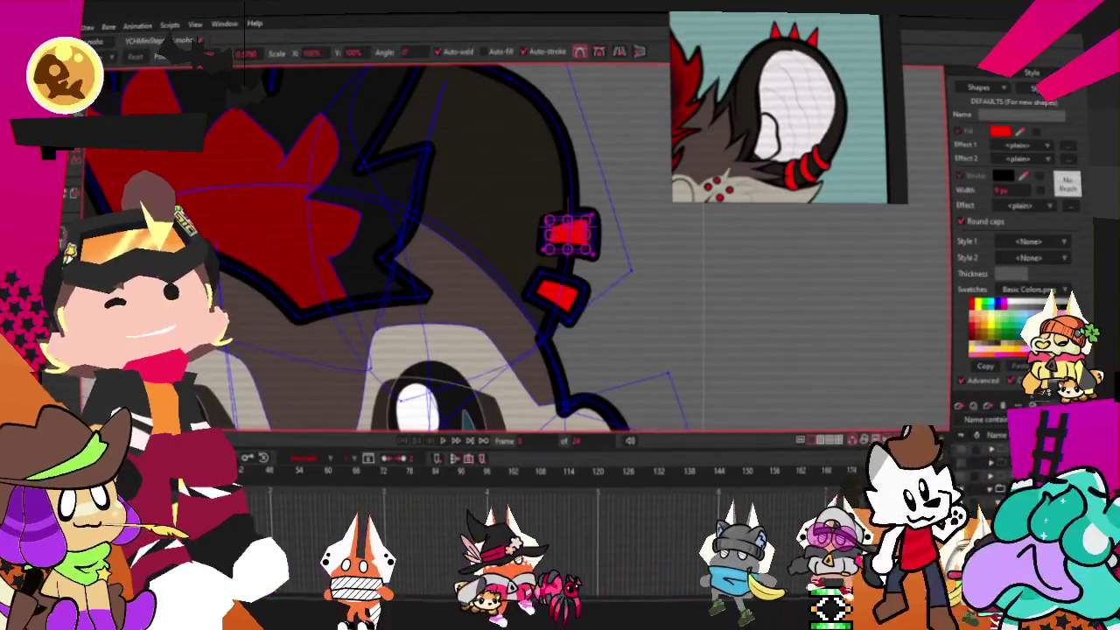
pyautogui.scroll(2, 559, 238)
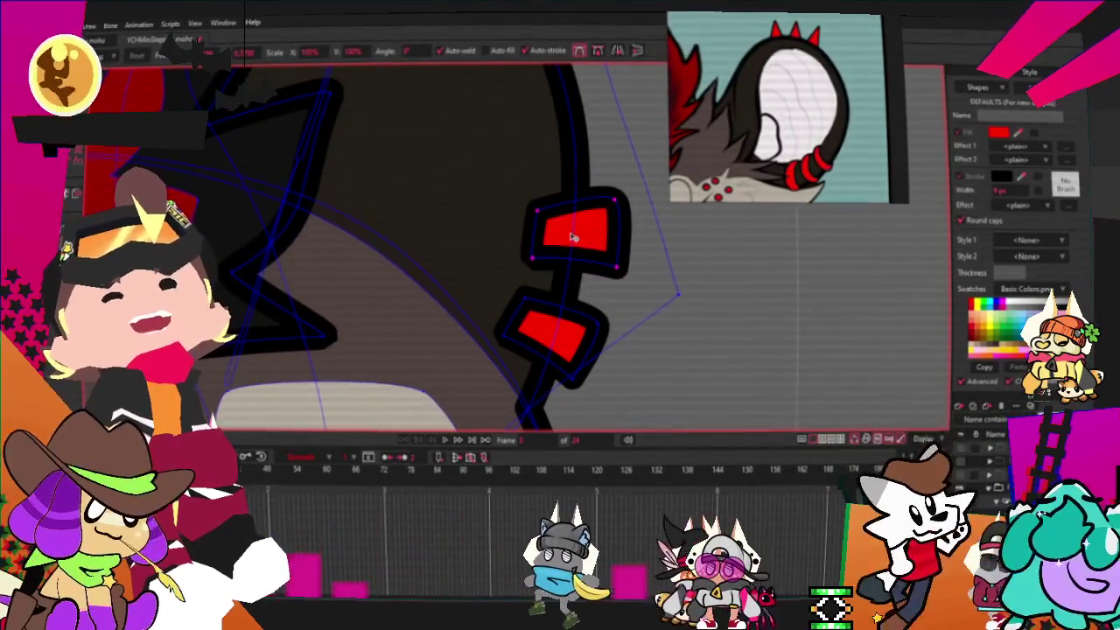
pyautogui.scroll(-2, 525, 175)
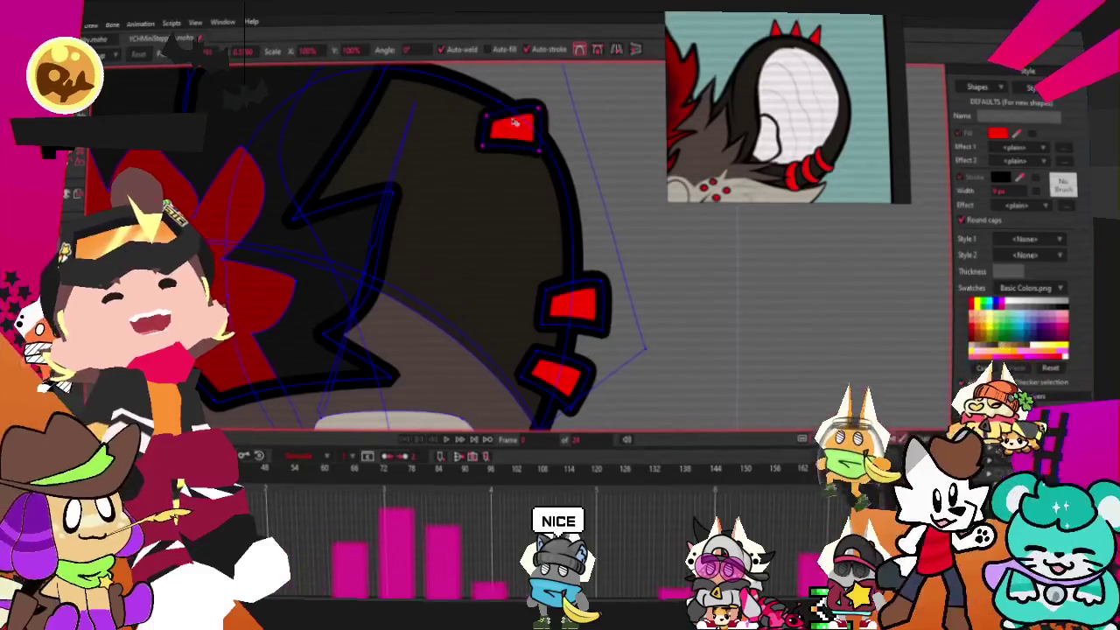
pyautogui.scroll(-3, 542, 263)
pyautogui.scroll(3, 511, 234)
pyautogui.scroll(2, 498, 227)
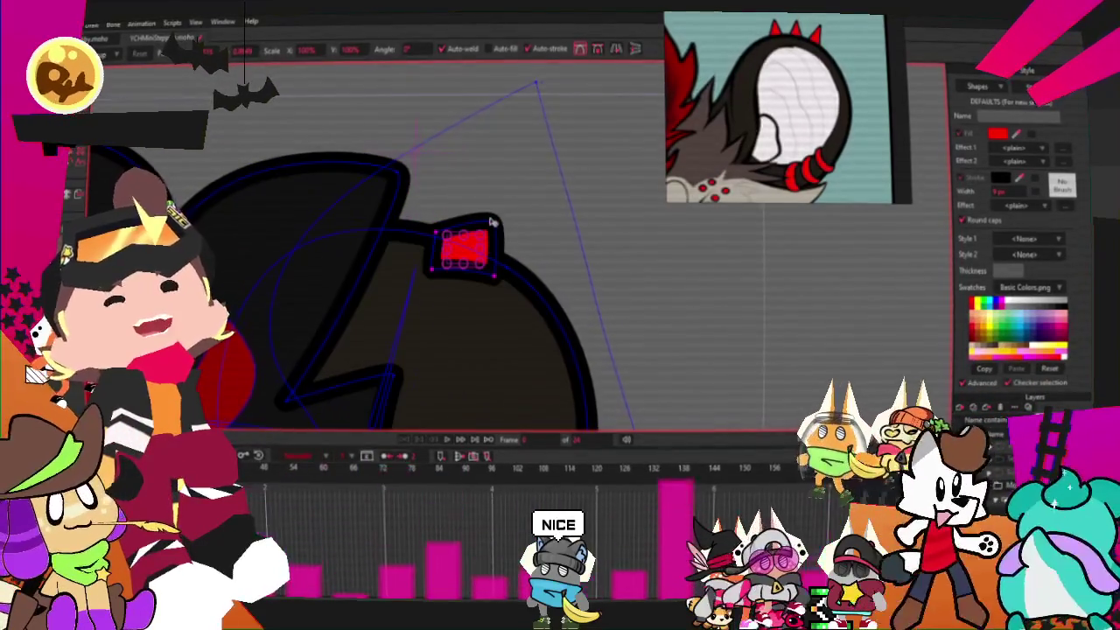
pyautogui.scroll(3, 495, 229)
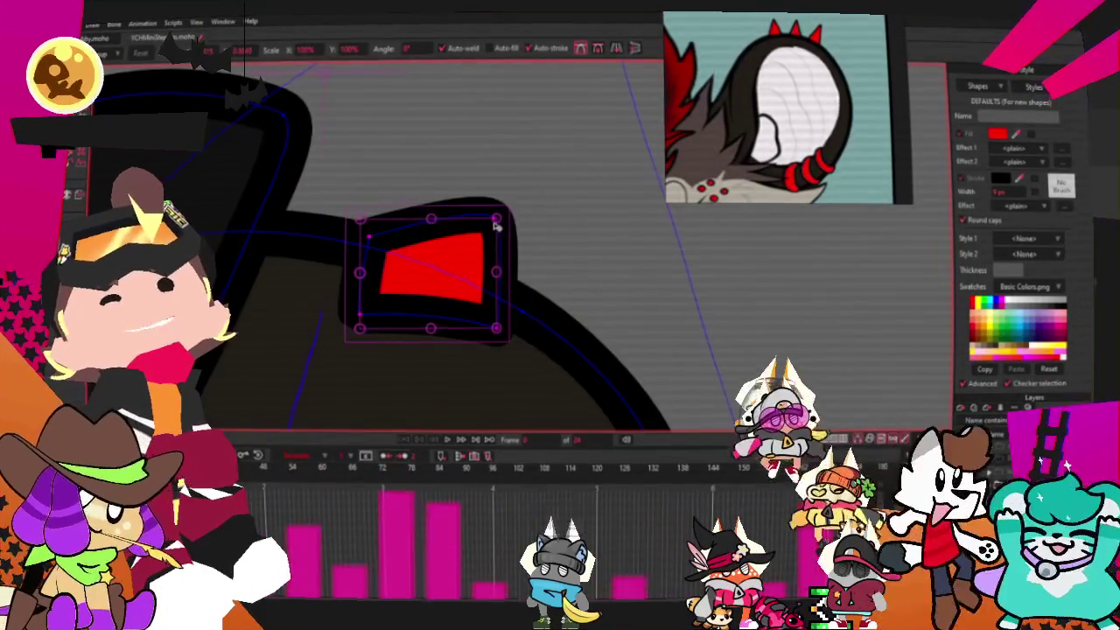
# Try widening the right inner-ear triangle's corner, then undo the change.
pyautogui.click(360, 254)
pyautogui.moveTo(507, 339); pyautogui.dragTo(529, 324)
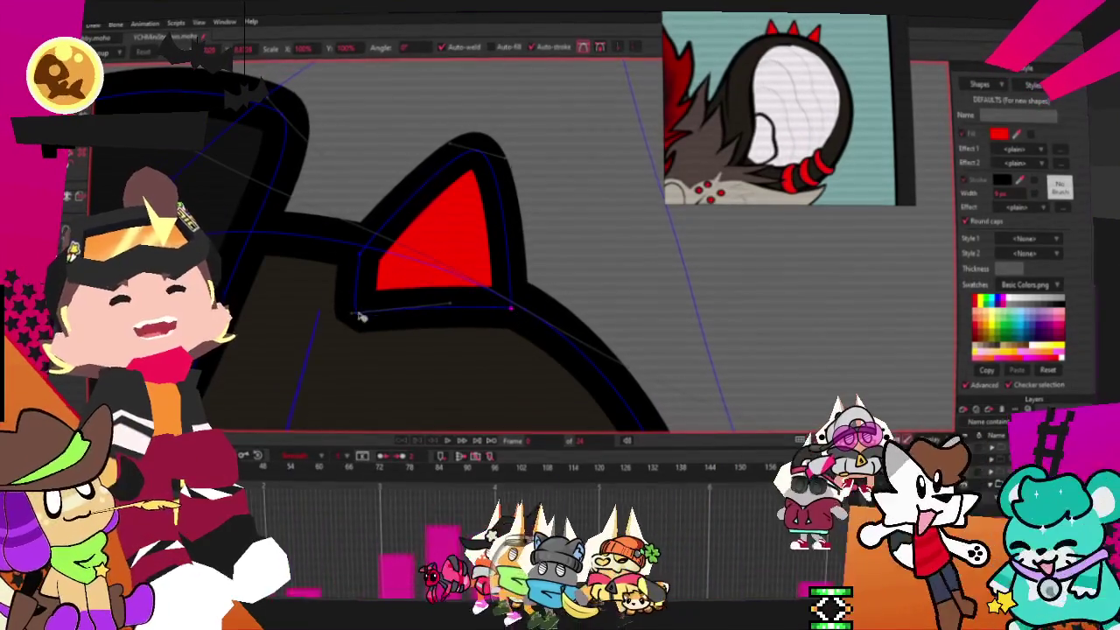
pyautogui.hotkey('ctrl', 'z')
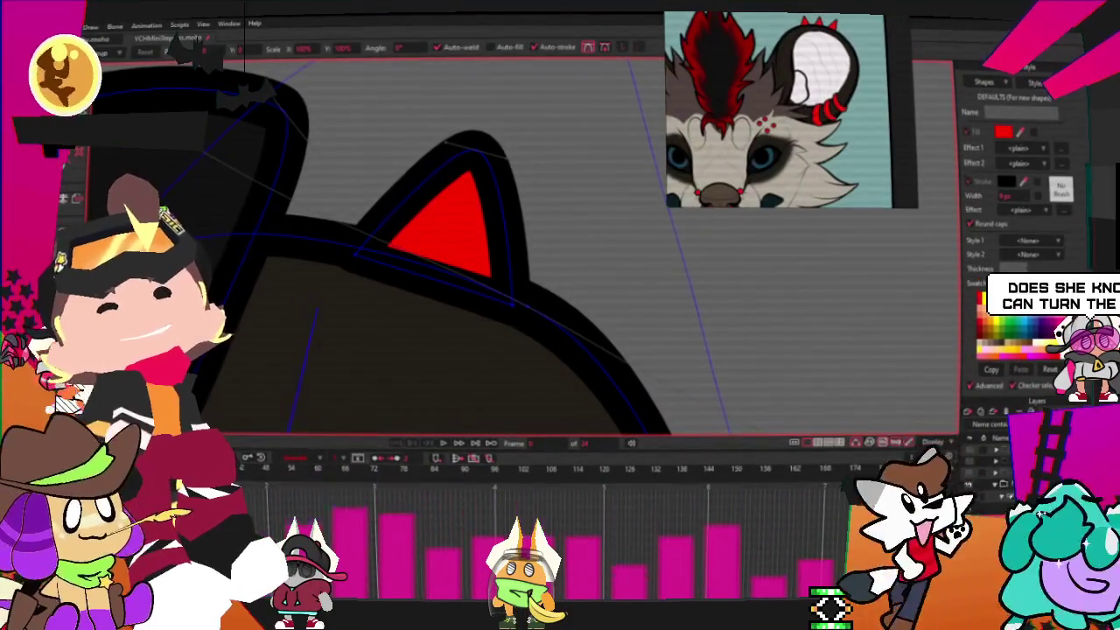
pyautogui.scroll(-3, 492, 212)
pyautogui.scroll(-3, 492, 211)
pyautogui.scroll(3, 491, 212)
pyautogui.scroll(3, 499, 205)
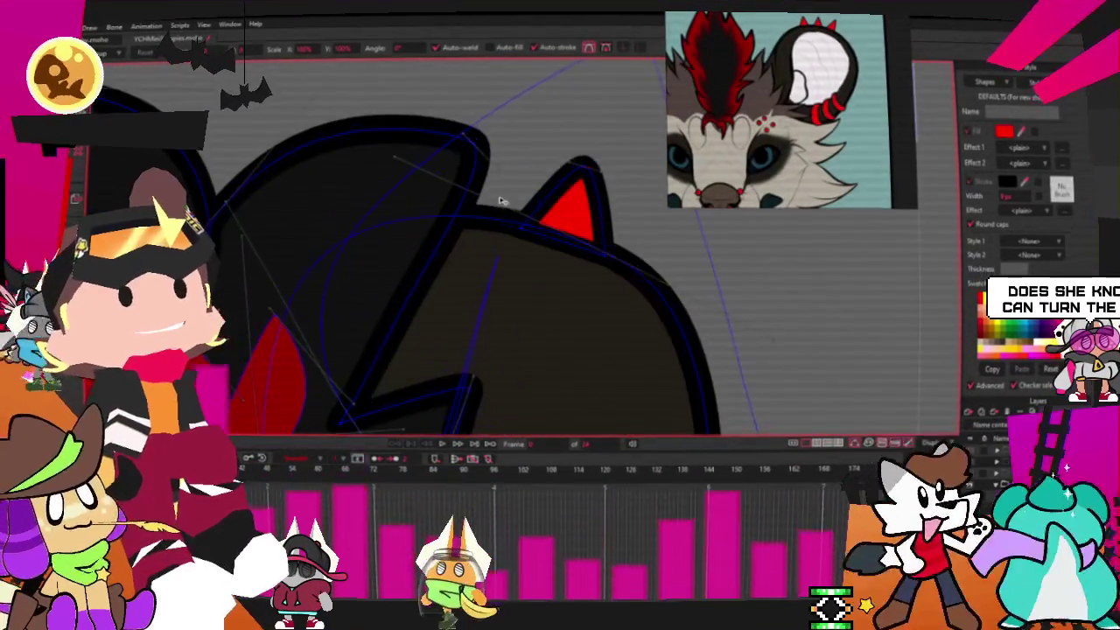
pyautogui.scroll(2, 569, 201)
# Duplicate the red inner-ear triangle and fit the copy's corners into the left ear.
pyautogui.click(569, 200)
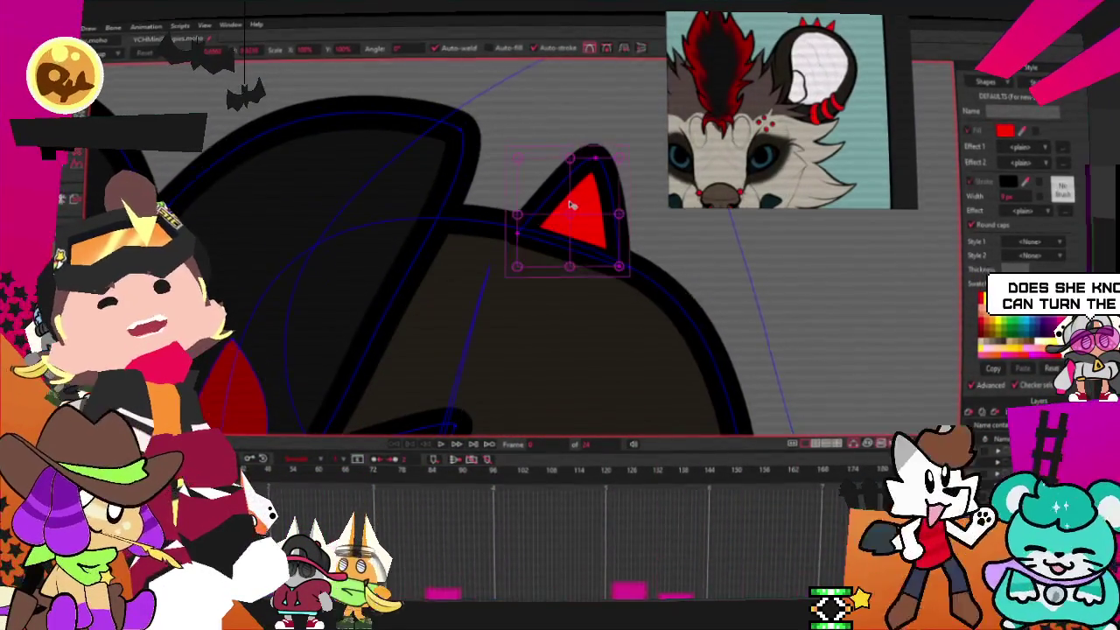
pyautogui.scroll(3, 577, 223)
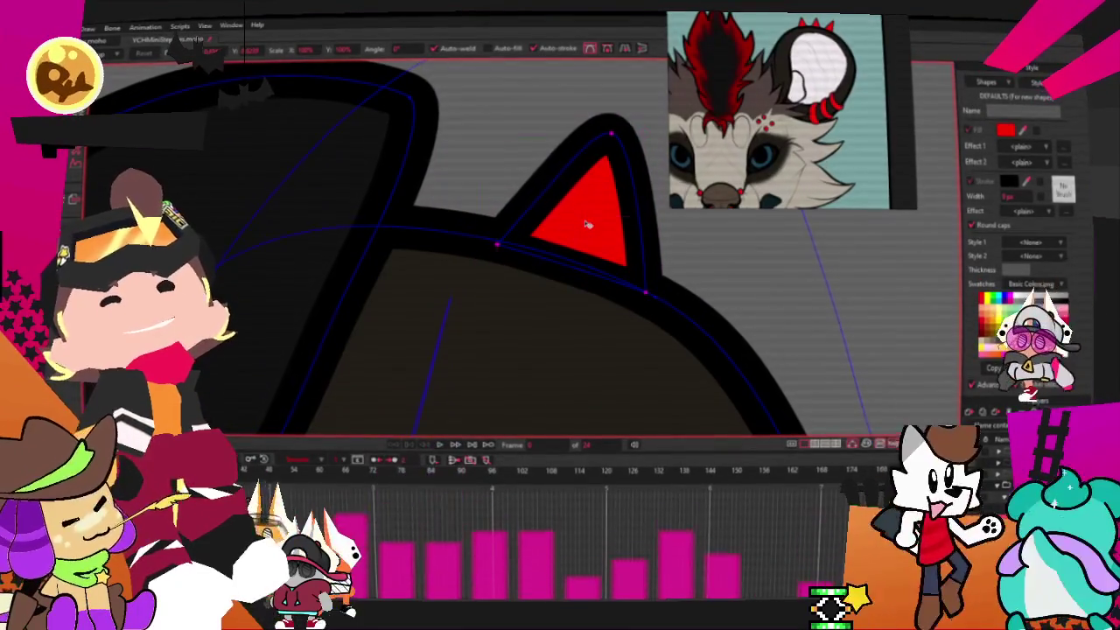
pyautogui.hotkey('ctrl', 'c')
pyautogui.hotkey('ctrl', 'v')
pyautogui.moveTo(587, 224); pyautogui.dragTo(444, 185)
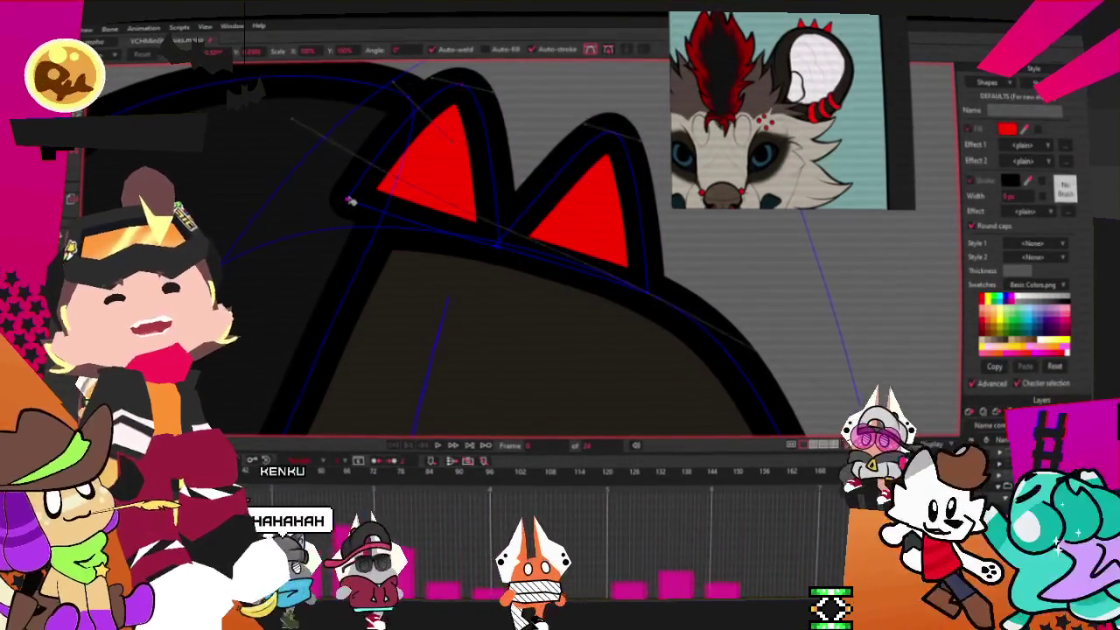
pyautogui.moveTo(349, 203); pyautogui.dragTo(331, 261)
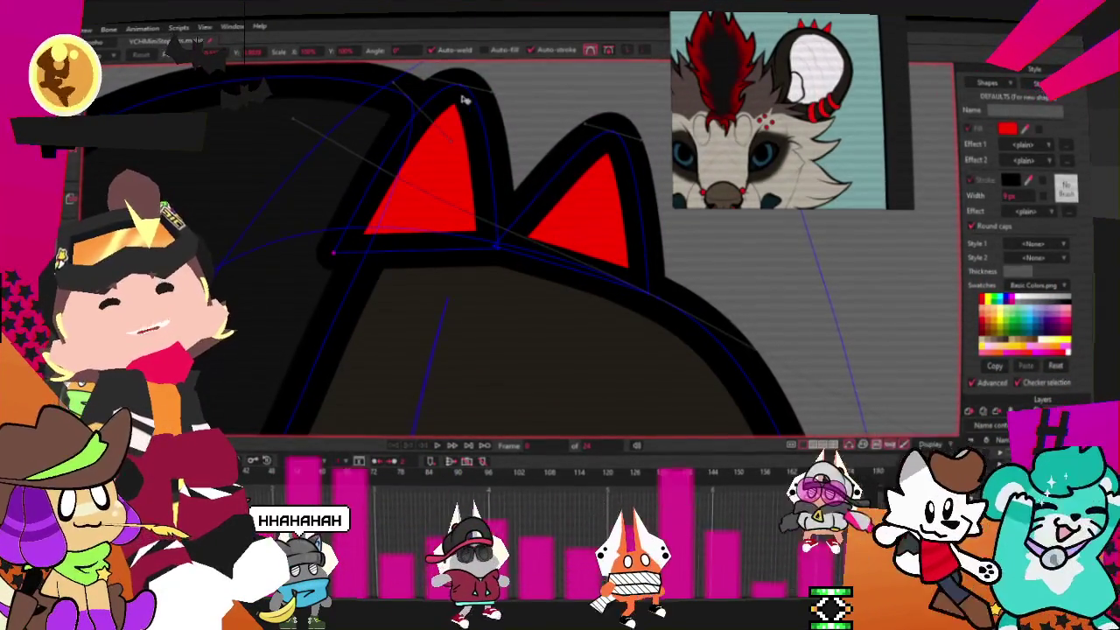
pyautogui.moveTo(457, 105); pyautogui.dragTo(428, 103)
pyautogui.scroll(3, 504, 248)
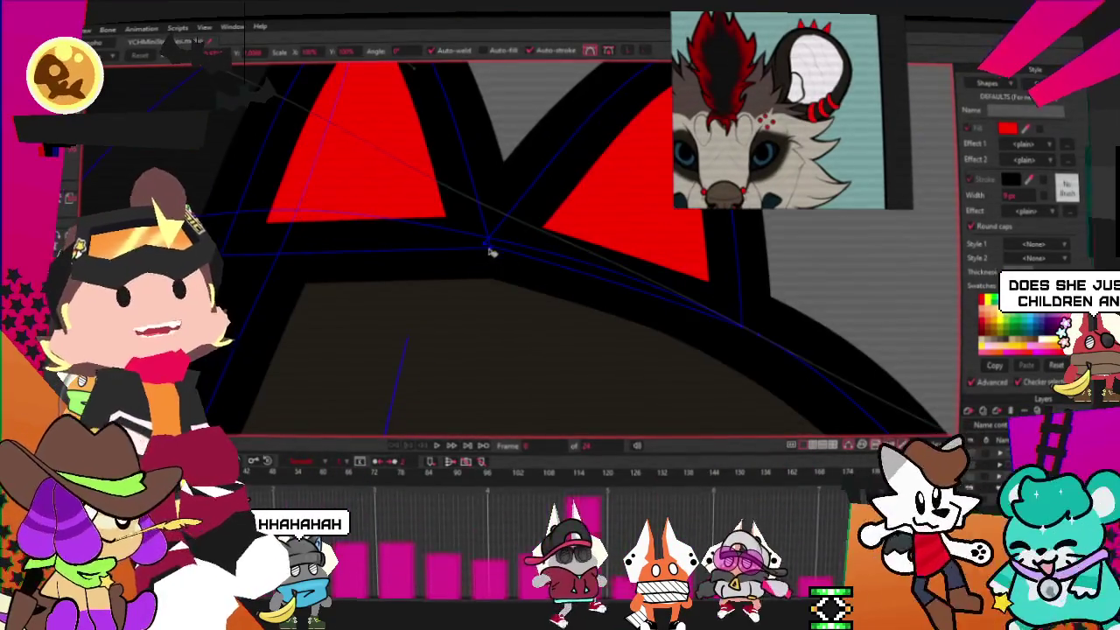
pyautogui.press('q')
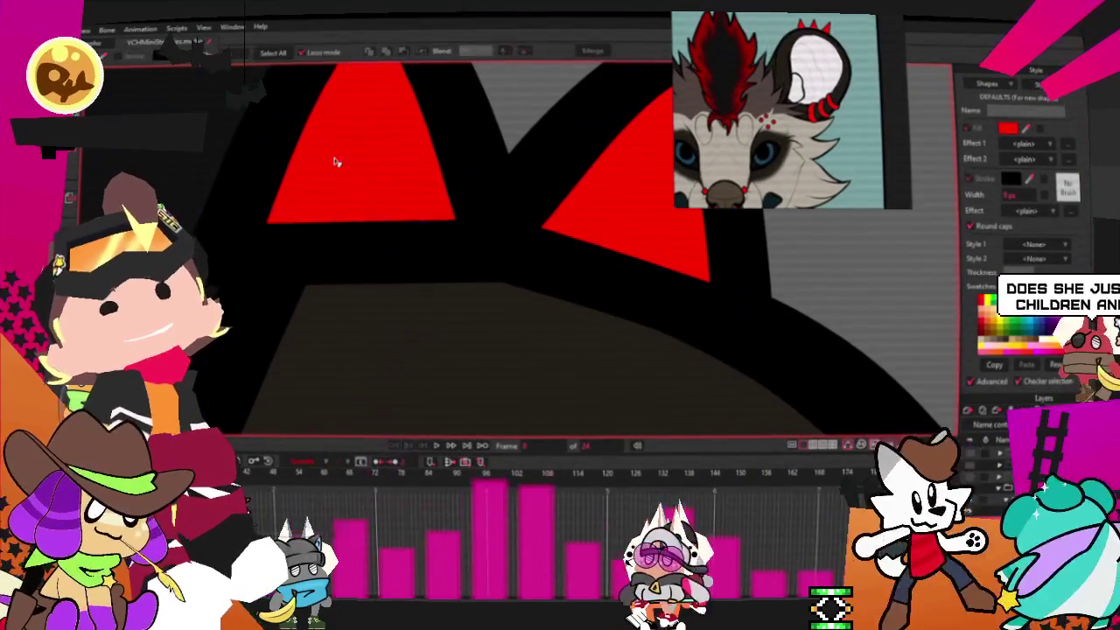
pyautogui.scroll(-3, 502, 251)
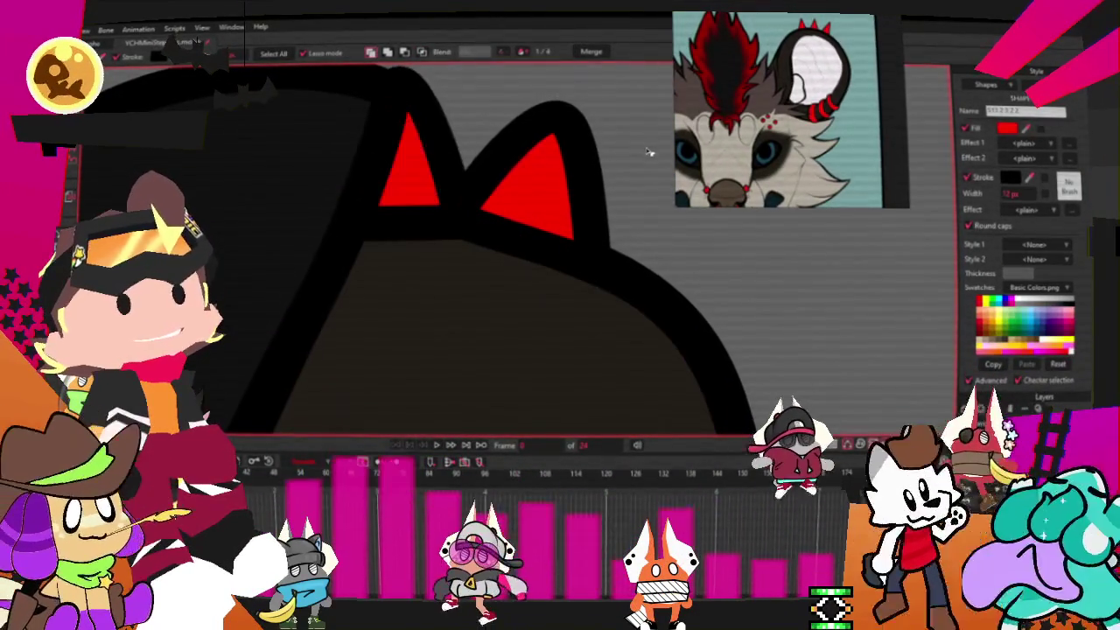
# Scale up the two red spikes on top of the wolf's head together.
pyautogui.click(464, 157)
pyautogui.press('space')
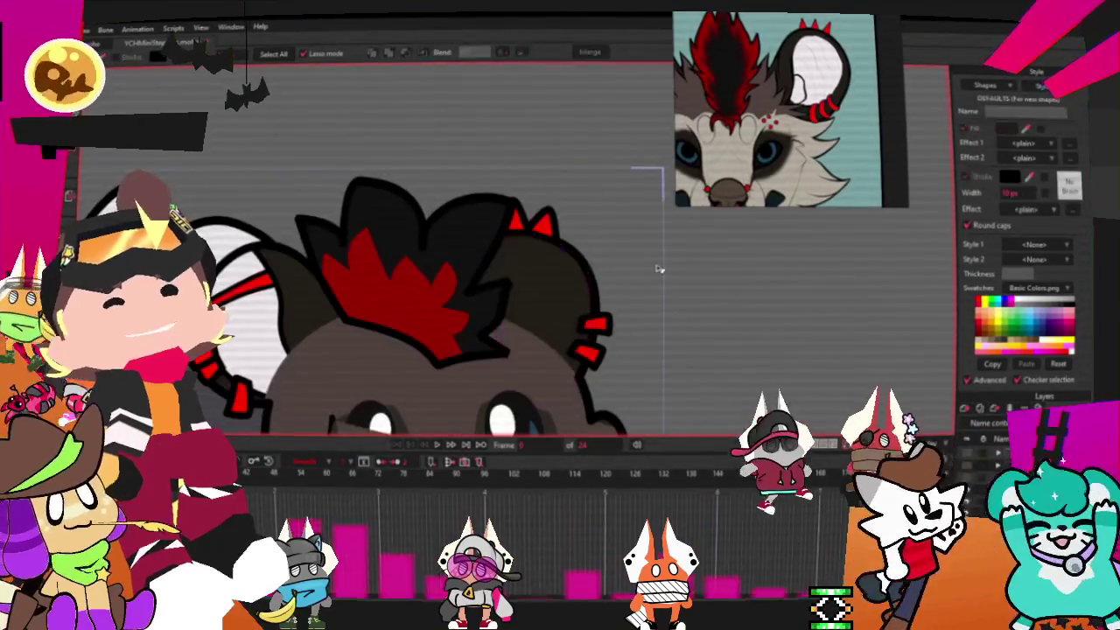
pyautogui.press('t')
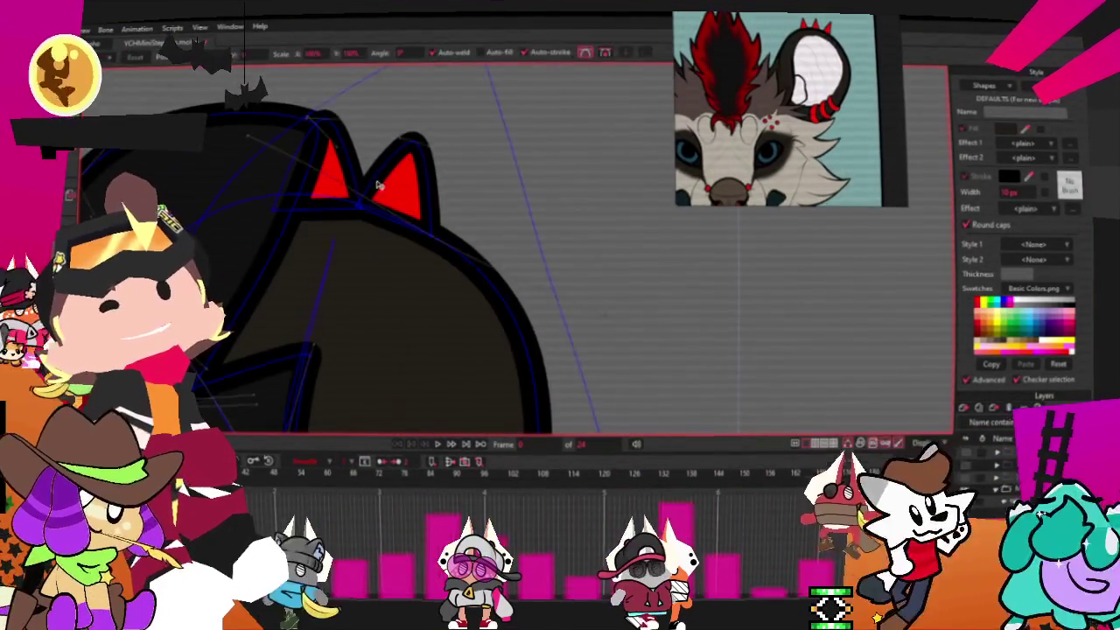
pyautogui.scroll(2, 379, 166)
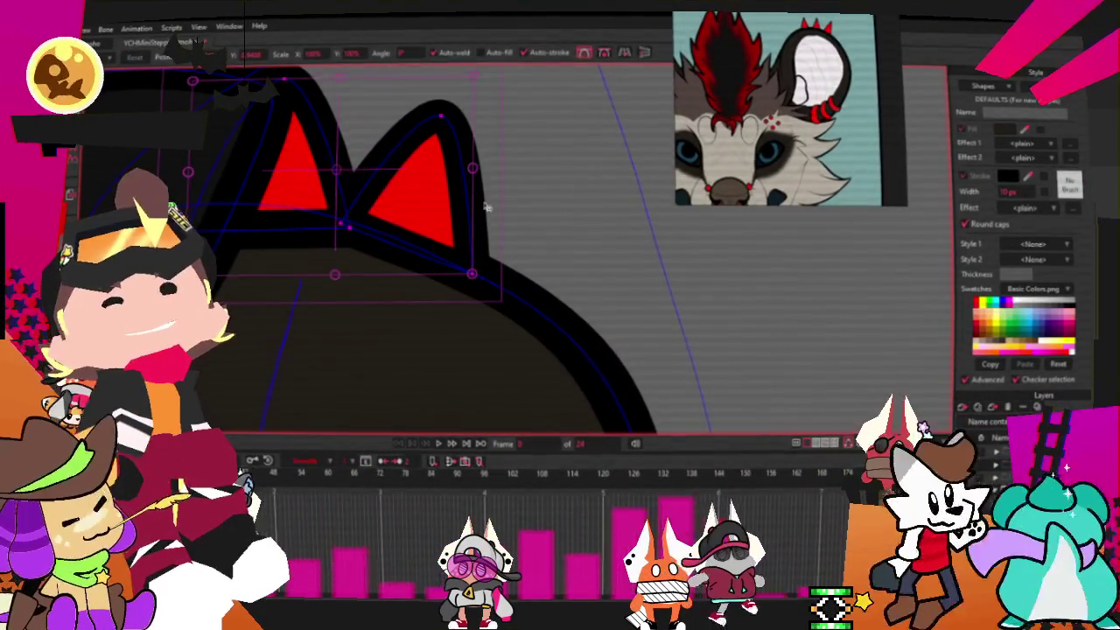
pyautogui.moveTo(475, 201); pyautogui.dragTo(472, 214)
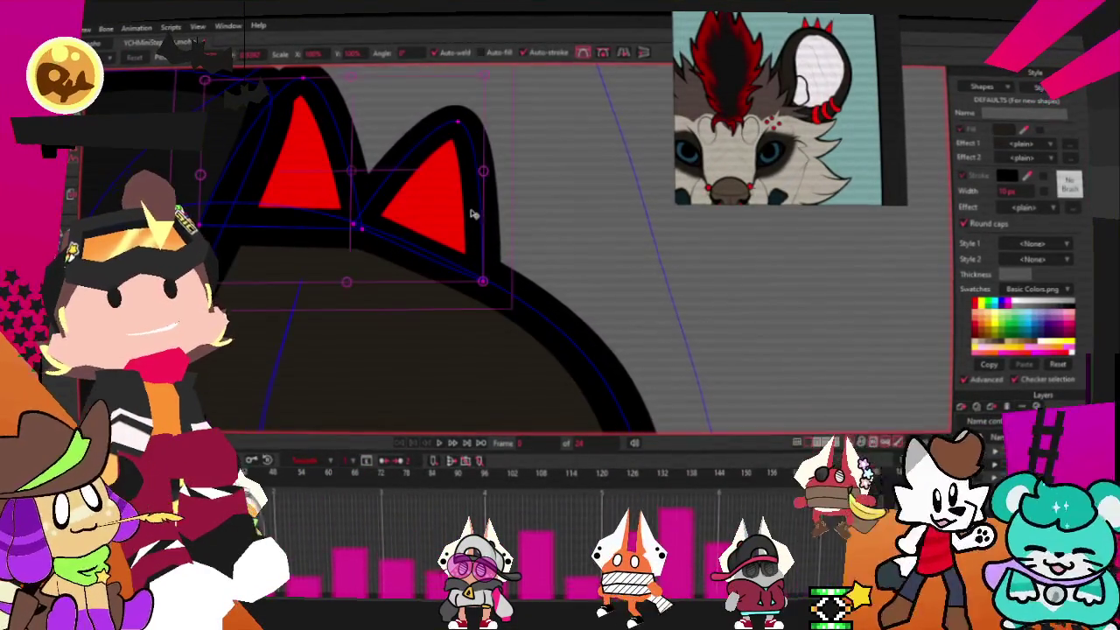
pyautogui.scroll(-2, 439, 210)
pyautogui.scroll(-1, 426, 206)
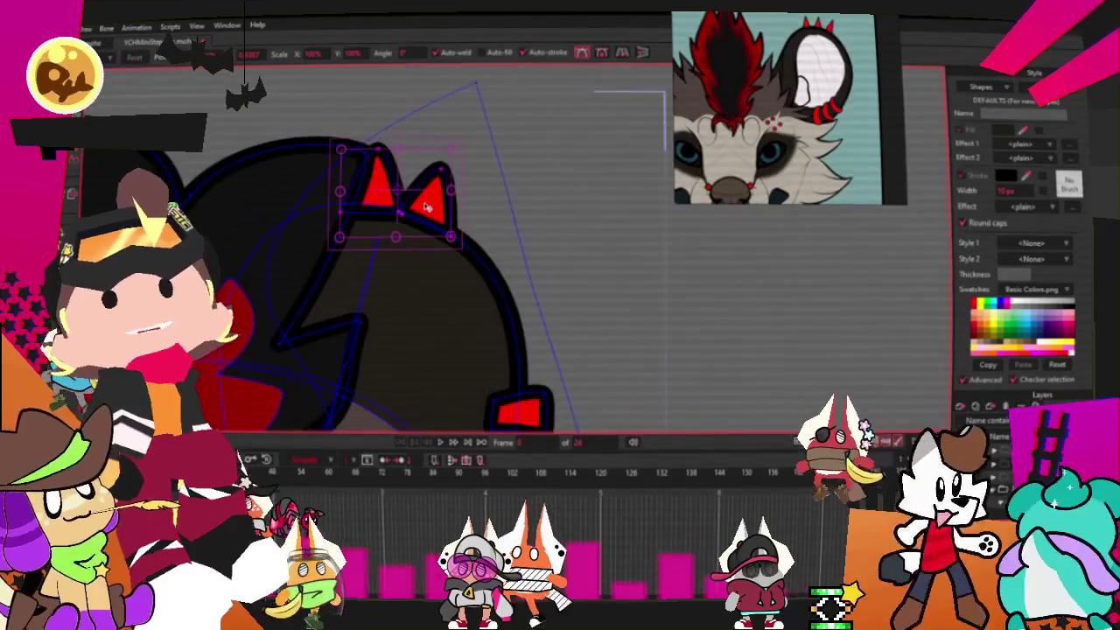
pyautogui.scroll(-1, 426, 206)
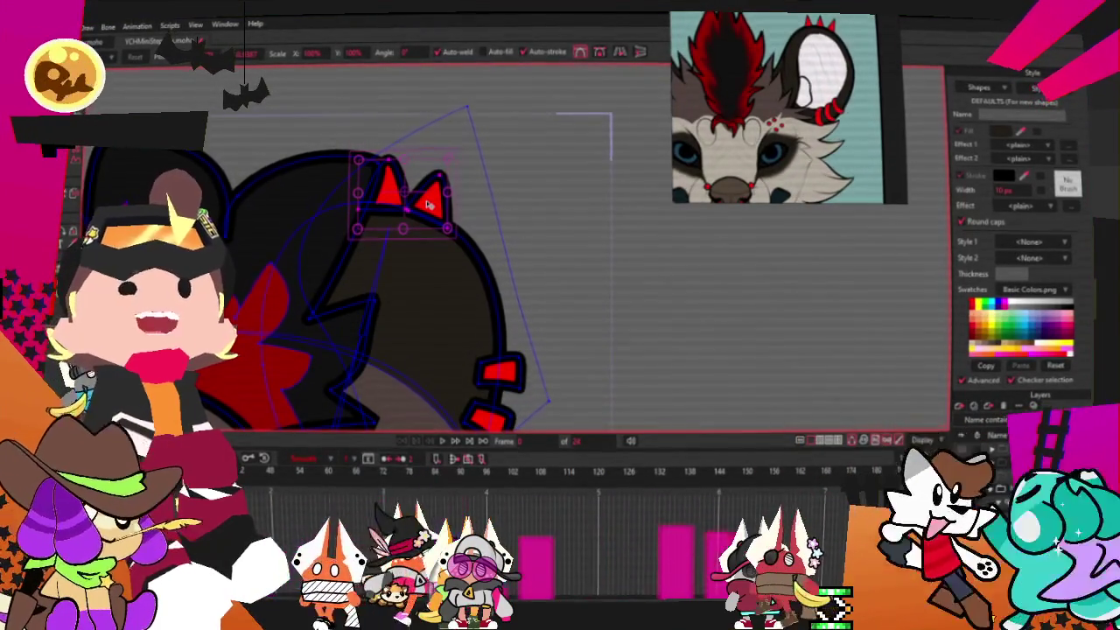
pyautogui.scroll(-2, 428, 208)
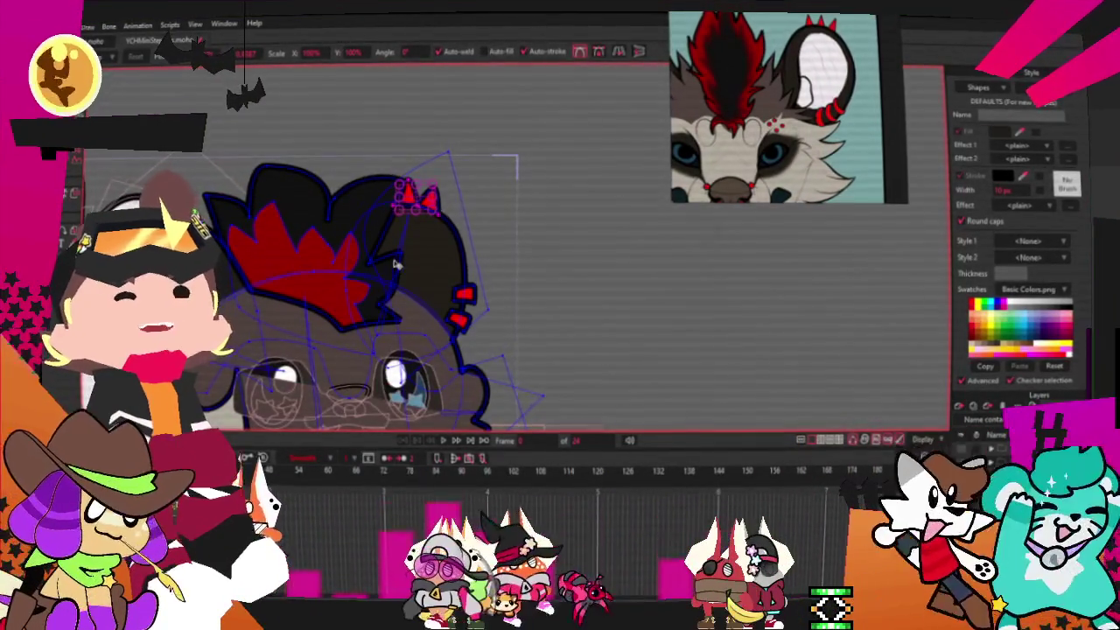
pyautogui.scroll(2, 374, 212)
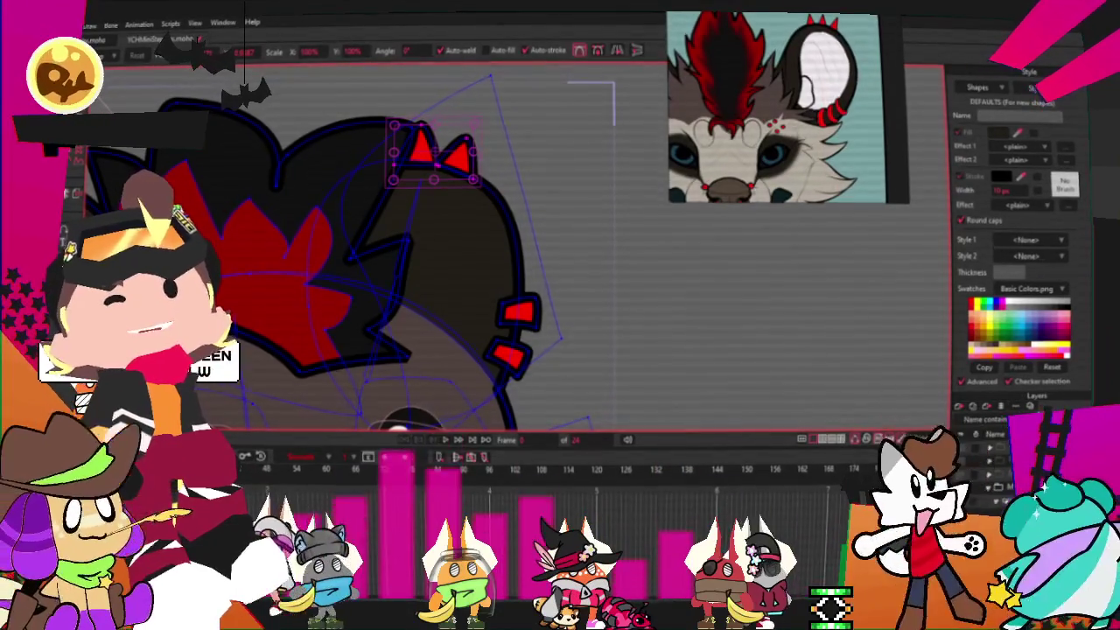
# Select the bone running through the wolf's head.
pyautogui.press('g')
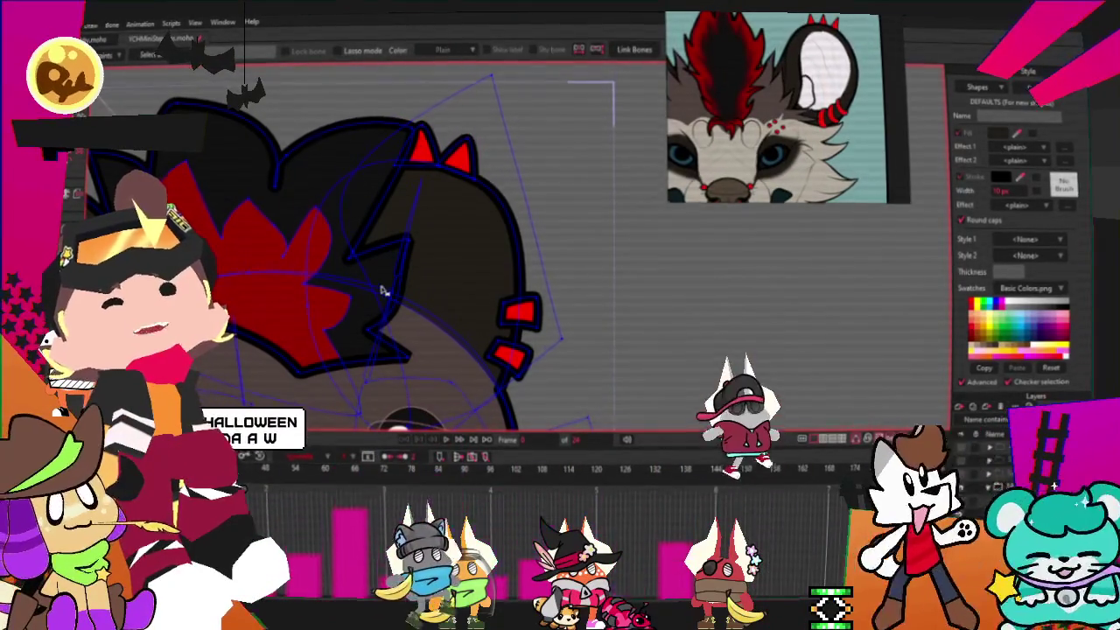
pyautogui.click(383, 291)
pyautogui.scroll(-3, 414, 210)
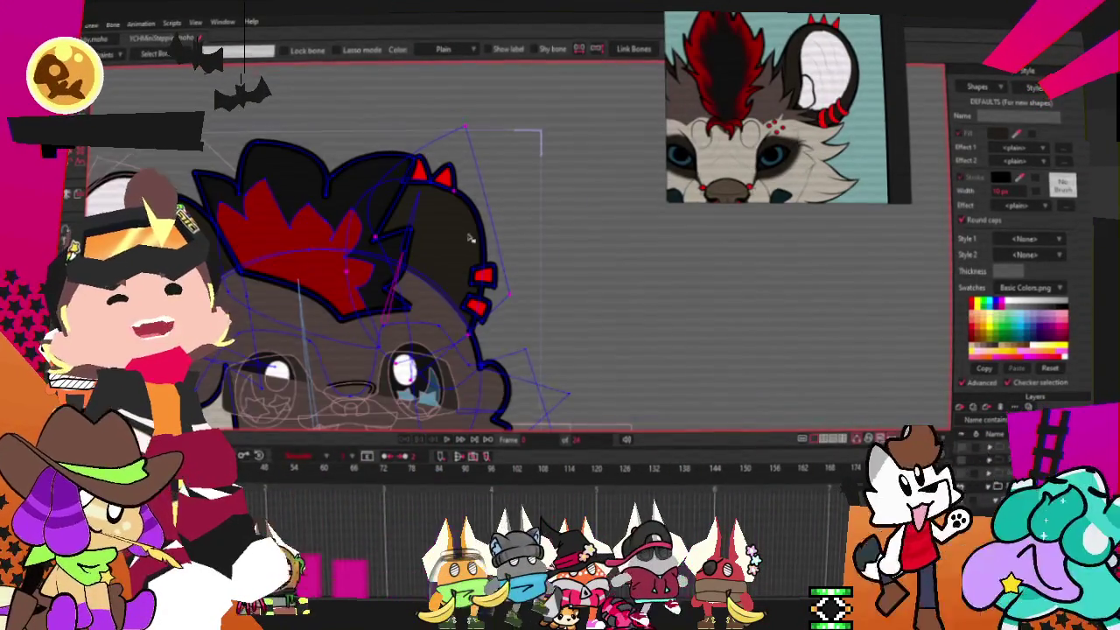
pyautogui.scroll(3, 321, 201)
pyautogui.press('t')
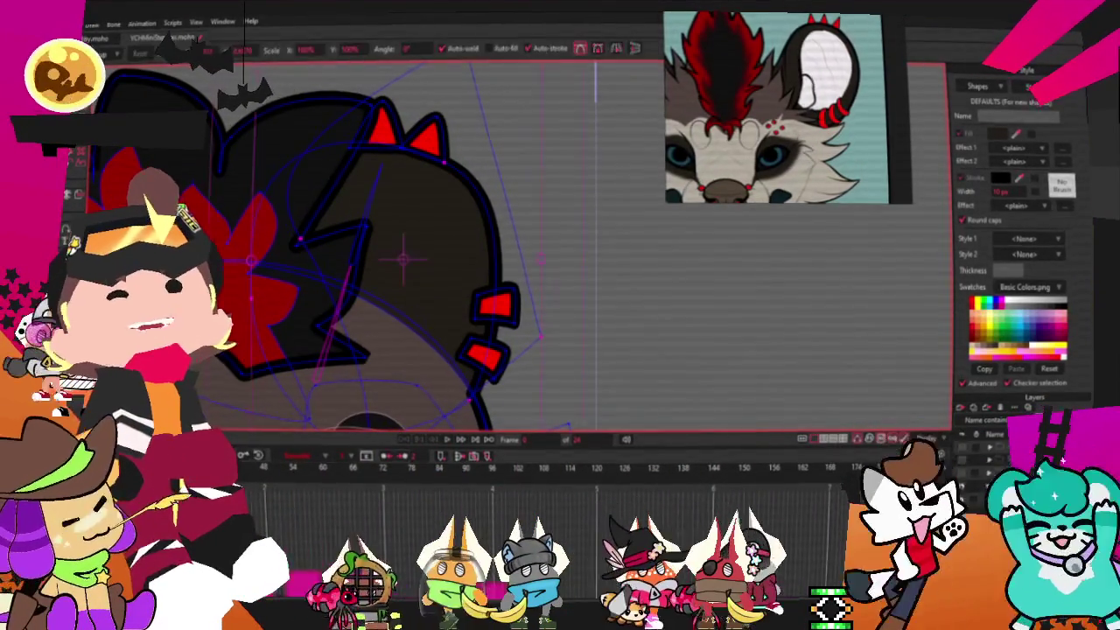
pyautogui.scroll(2, 376, 107)
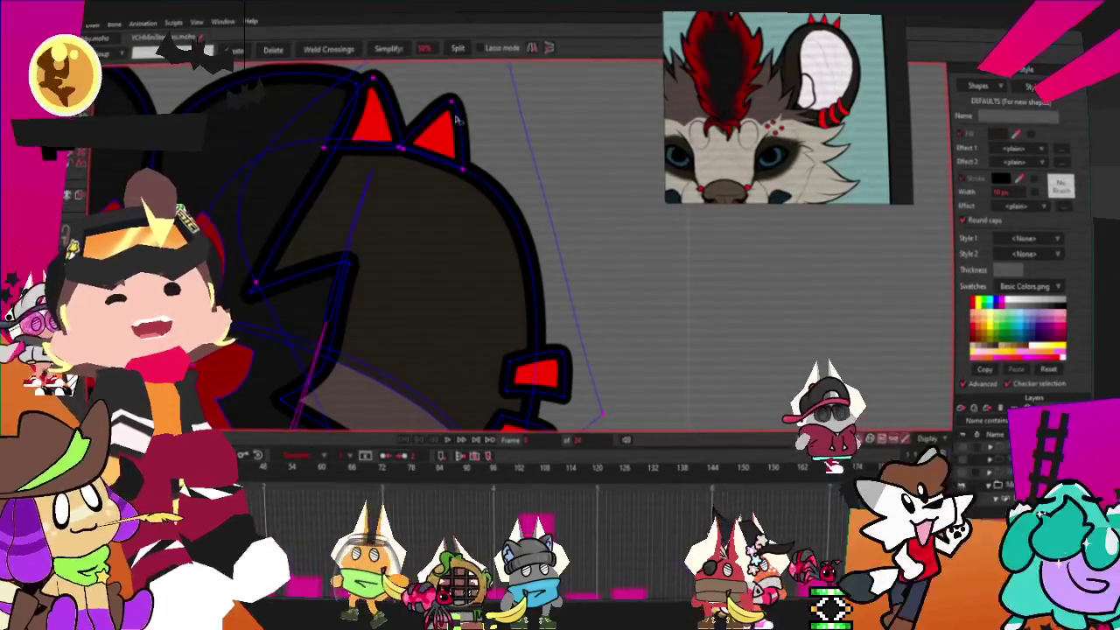
pyautogui.scroll(-3, 376, 107)
pyautogui.scroll(3, 517, 308)
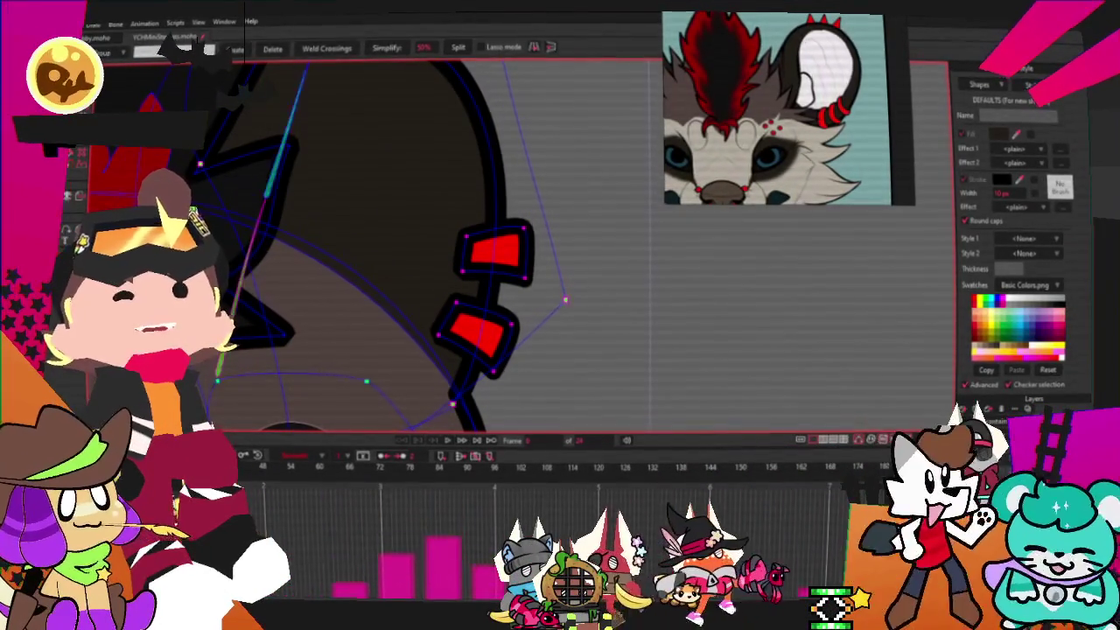
pyautogui.scroll(-1, 412, 167)
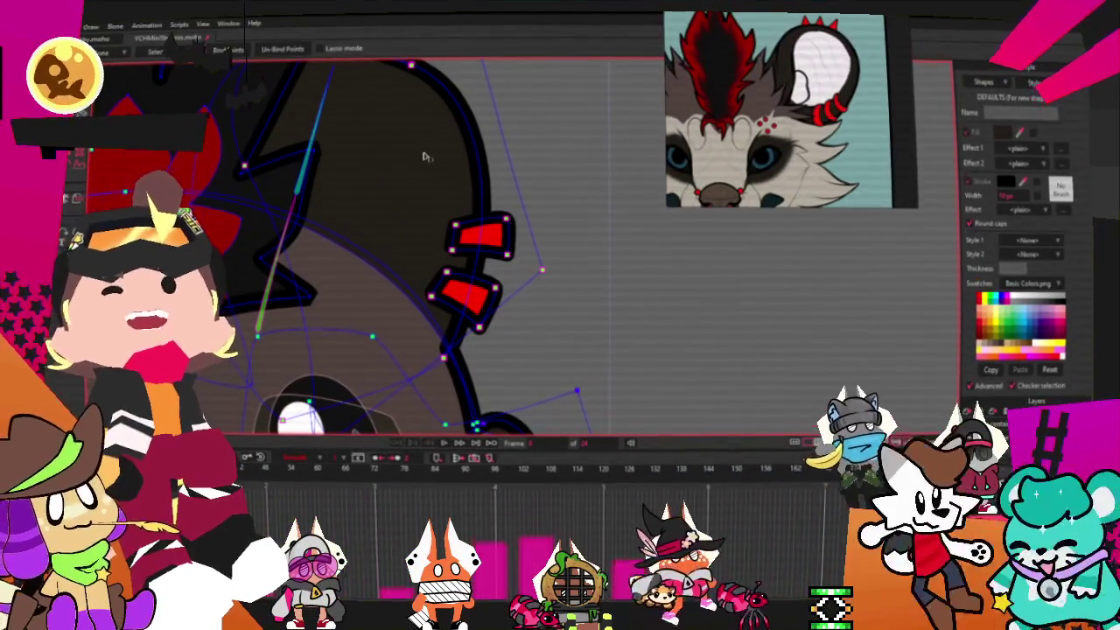
# Widen the upper head piercing by pulling its left corner points outward.
pyautogui.press('t')
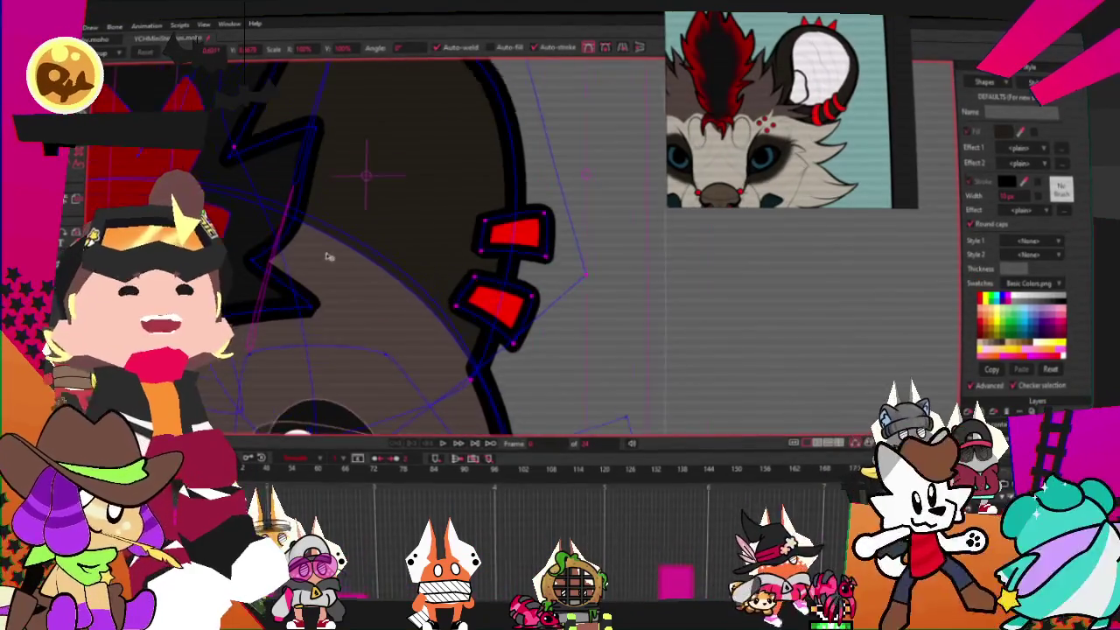
pyautogui.scroll(3, 420, 254)
pyautogui.scroll(3, 326, 277)
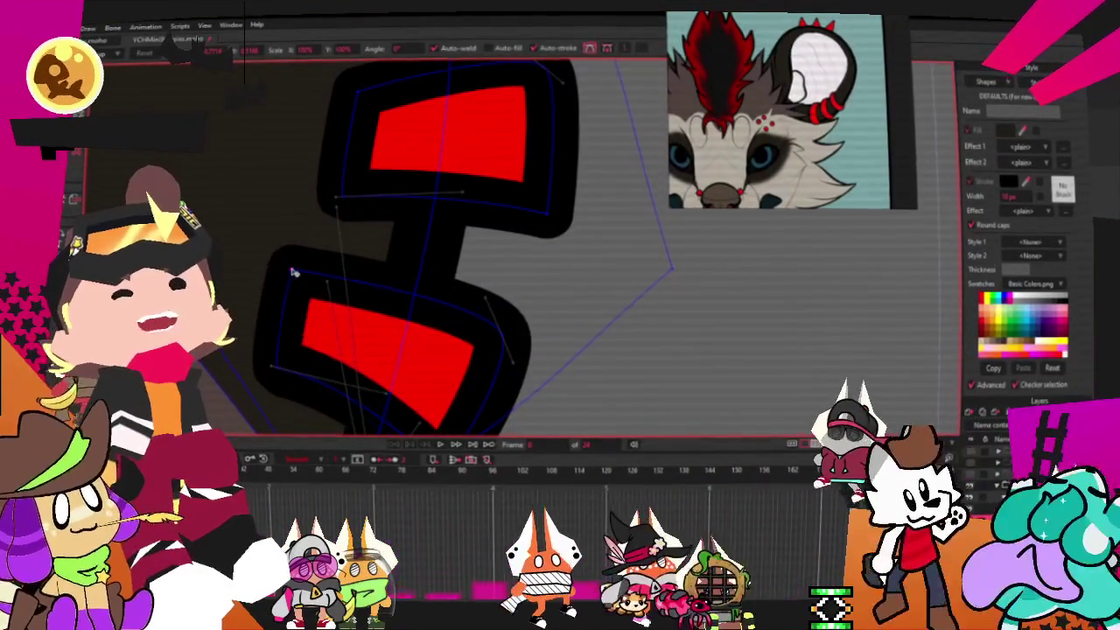
pyautogui.moveTo(345, 196); pyautogui.dragTo(308, 192)
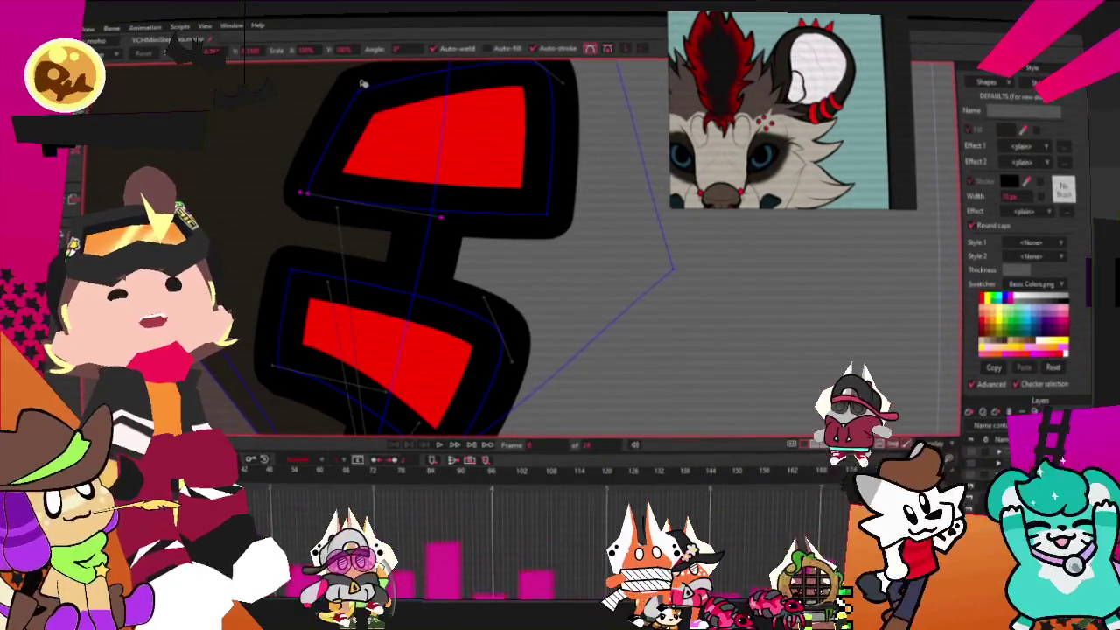
pyautogui.moveTo(369, 77); pyautogui.dragTo(308, 98)
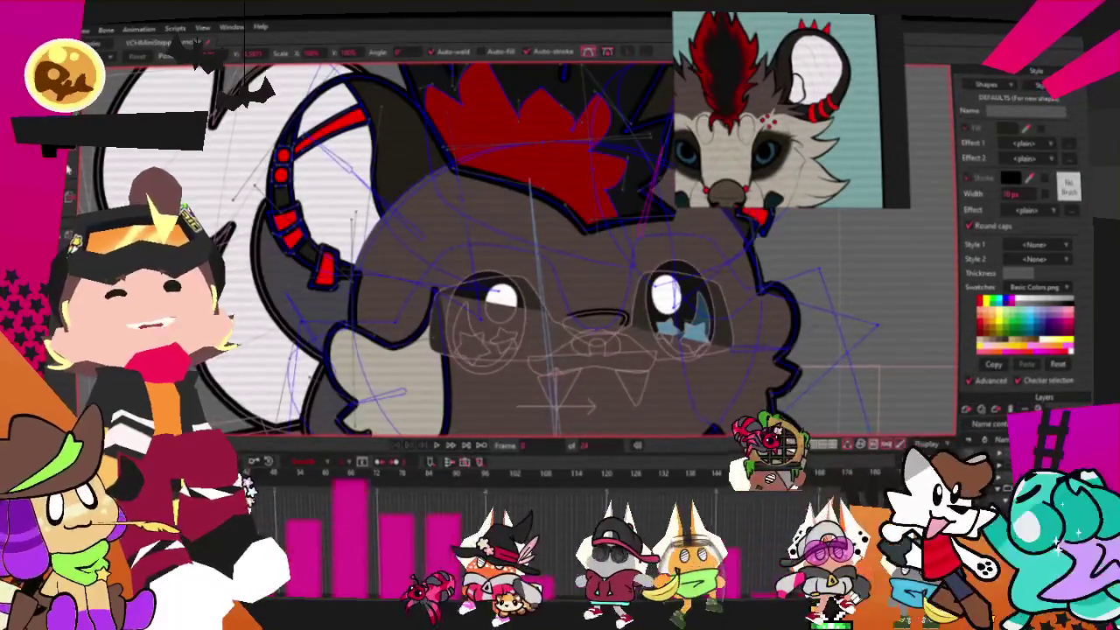
pyautogui.press('z')
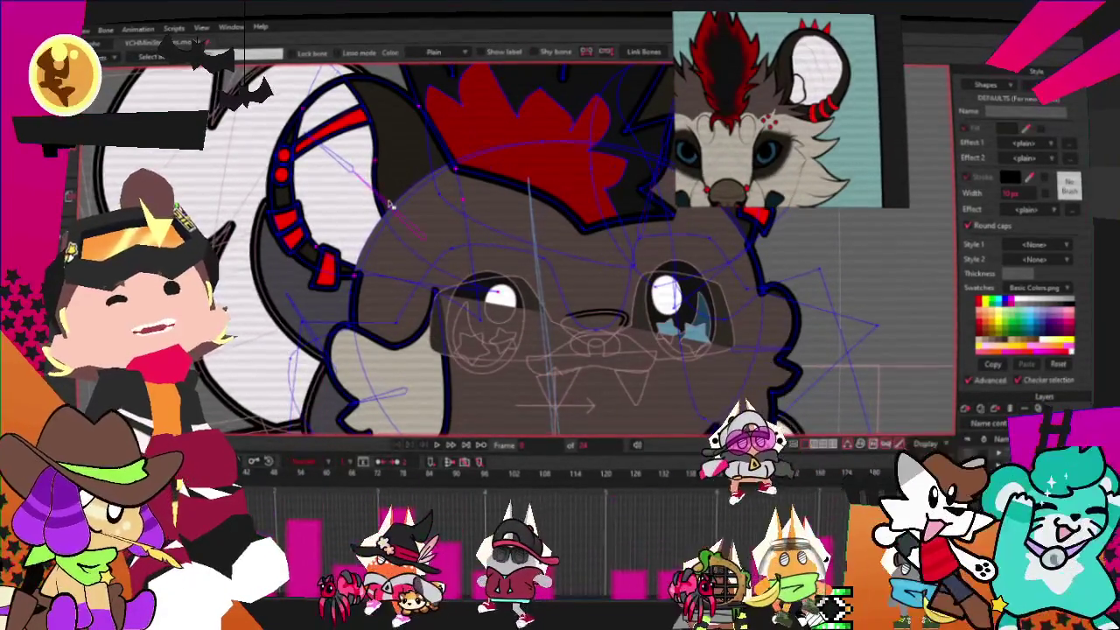
pyautogui.press('g')
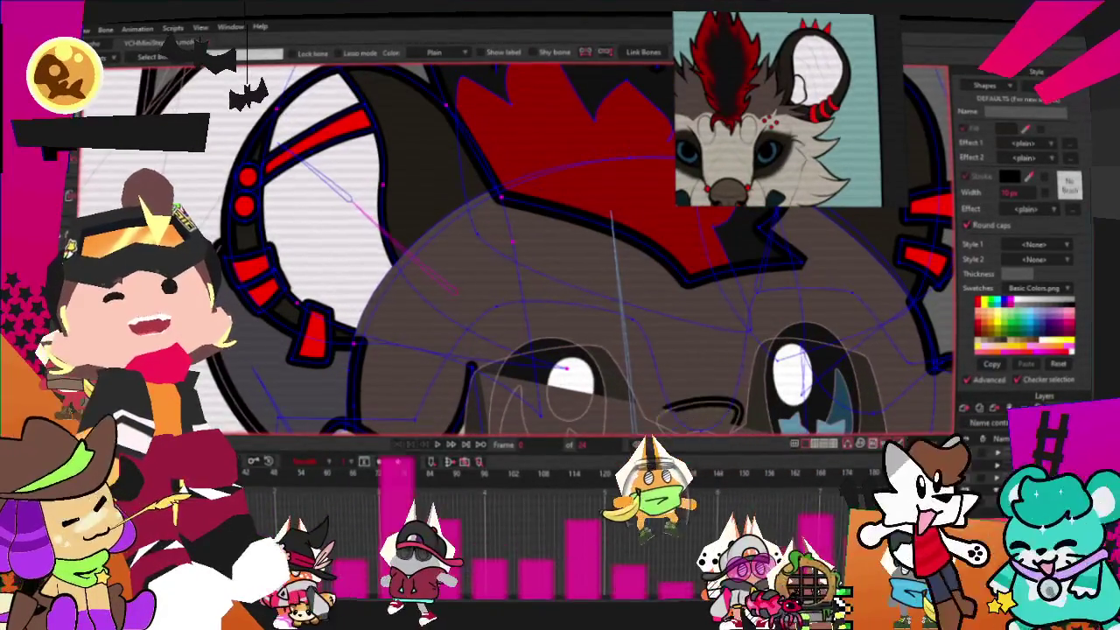
pyautogui.scroll(2, 269, 277)
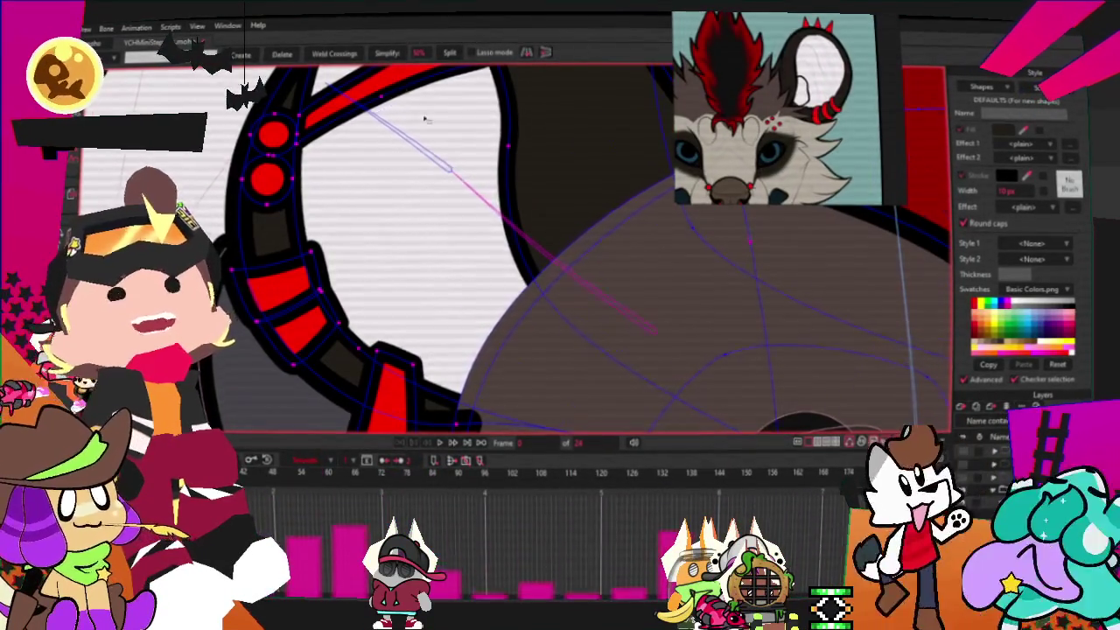
pyautogui.scroll(-2, 411, 133)
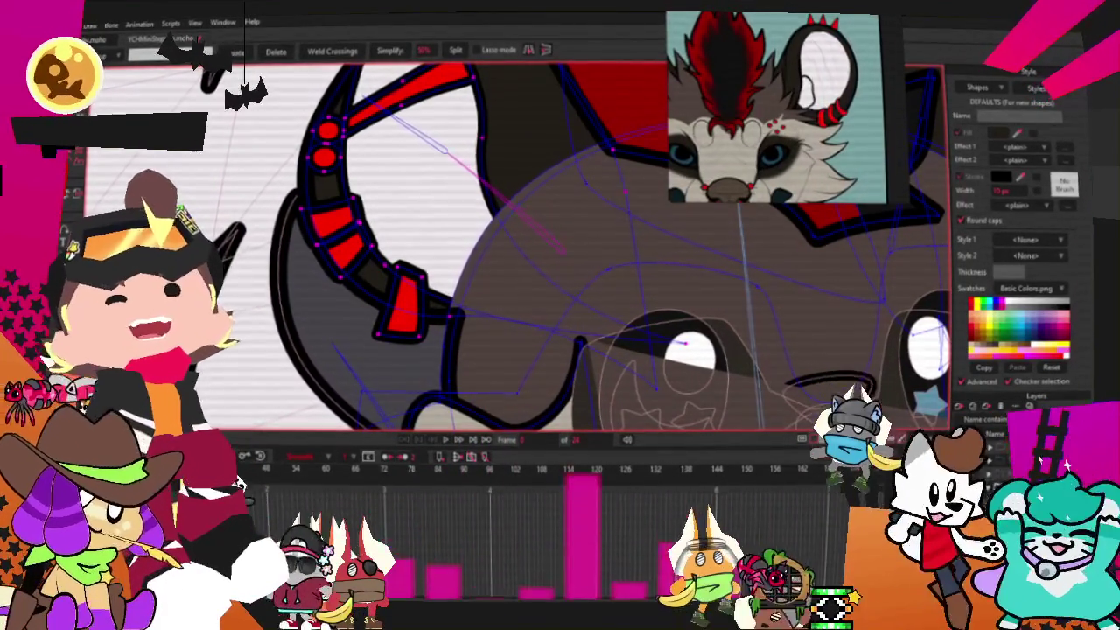
# Switch to the Bind Points tool and inspect the head's piercings.
pyautogui.press('i')
pyautogui.scroll(-3, 394, 245)
pyautogui.scroll(-2, 394, 245)
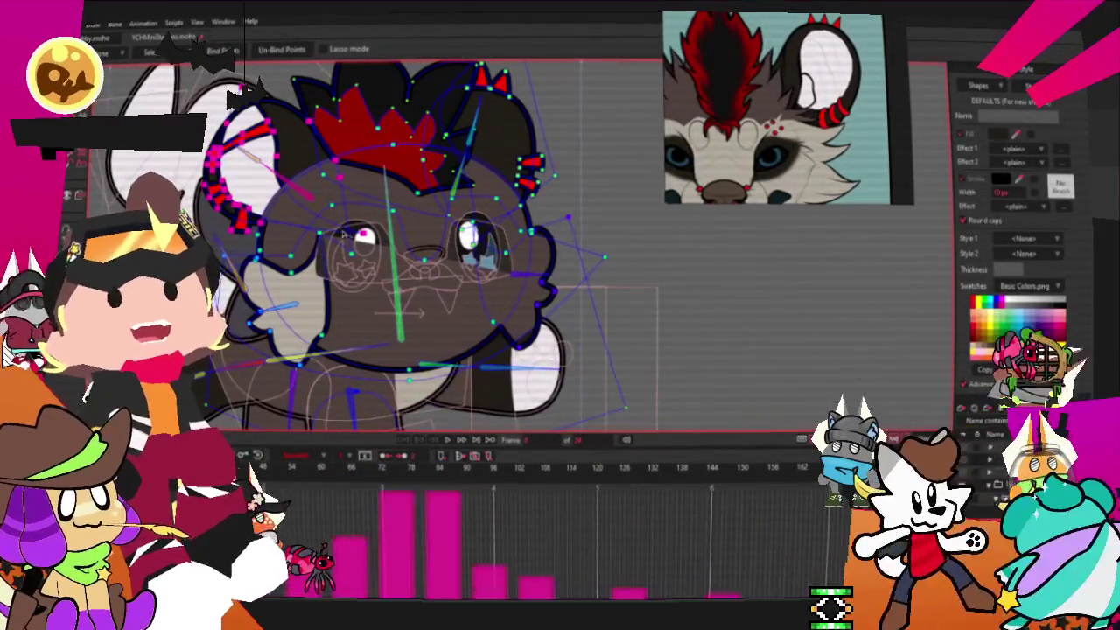
pyautogui.scroll(-3, 418, 284)
pyautogui.scroll(3, 419, 284)
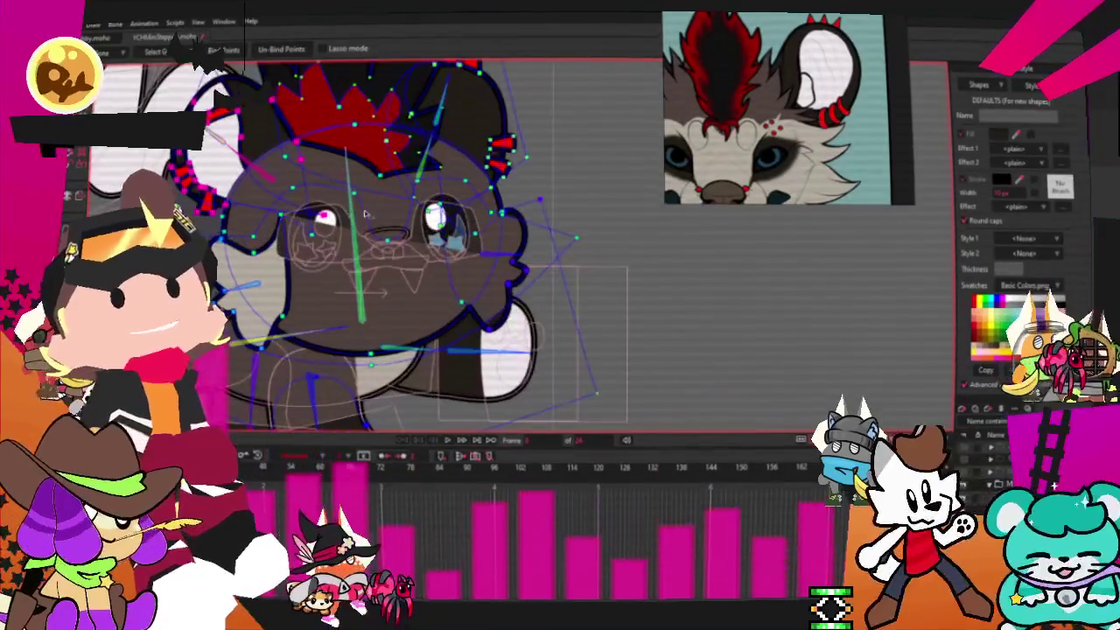
pyautogui.scroll(2, 339, 207)
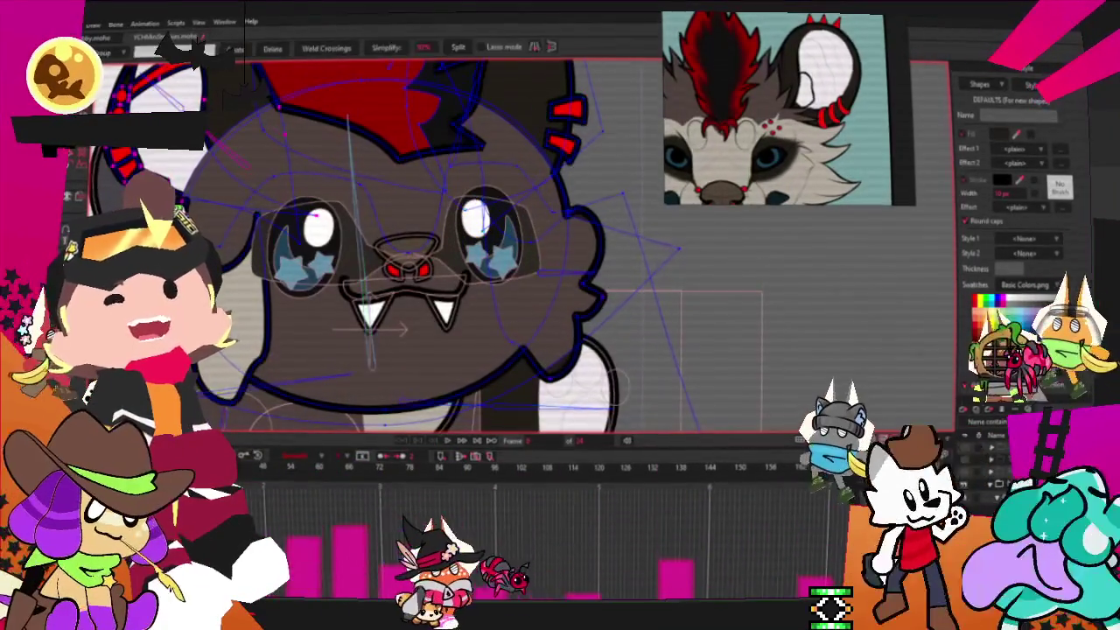
pyautogui.scroll(-3, 472, 245)
pyautogui.scroll(3, 473, 245)
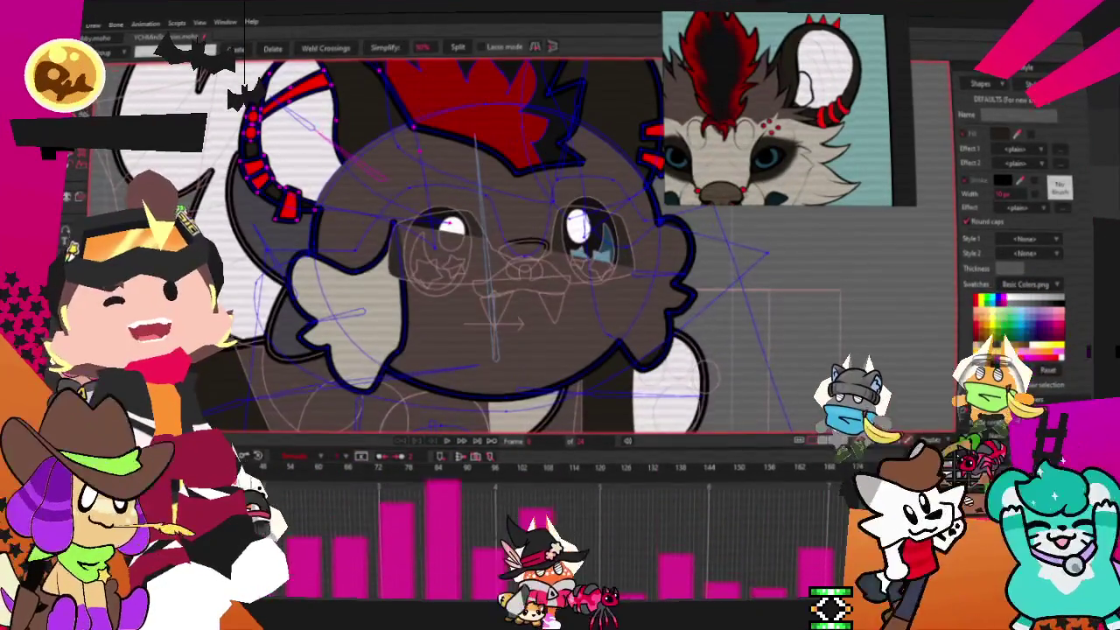
pyautogui.scroll(2, 243, 252)
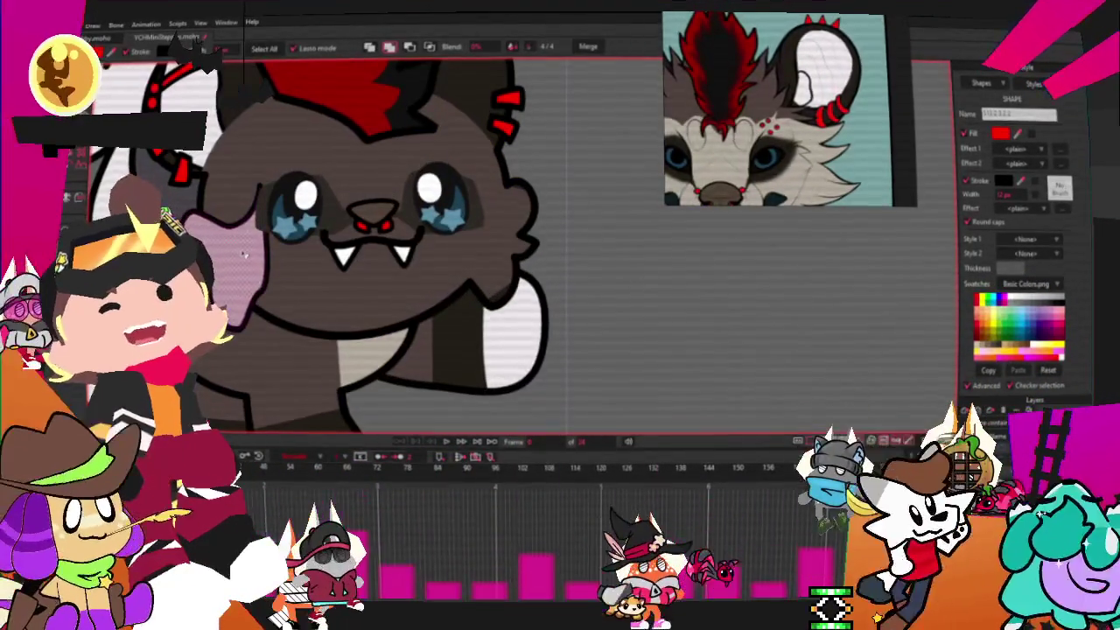
# Select the wolf's muzzle and cheek fur shape to colour it beige.
pyautogui.click(307, 277)
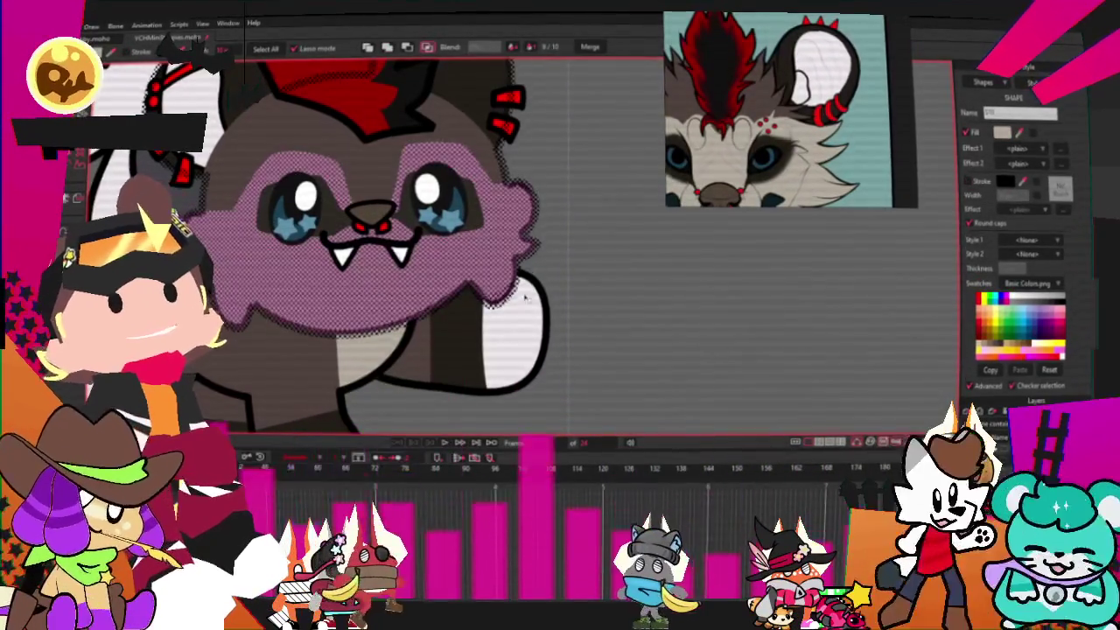
pyautogui.scroll(-5, 569, 280)
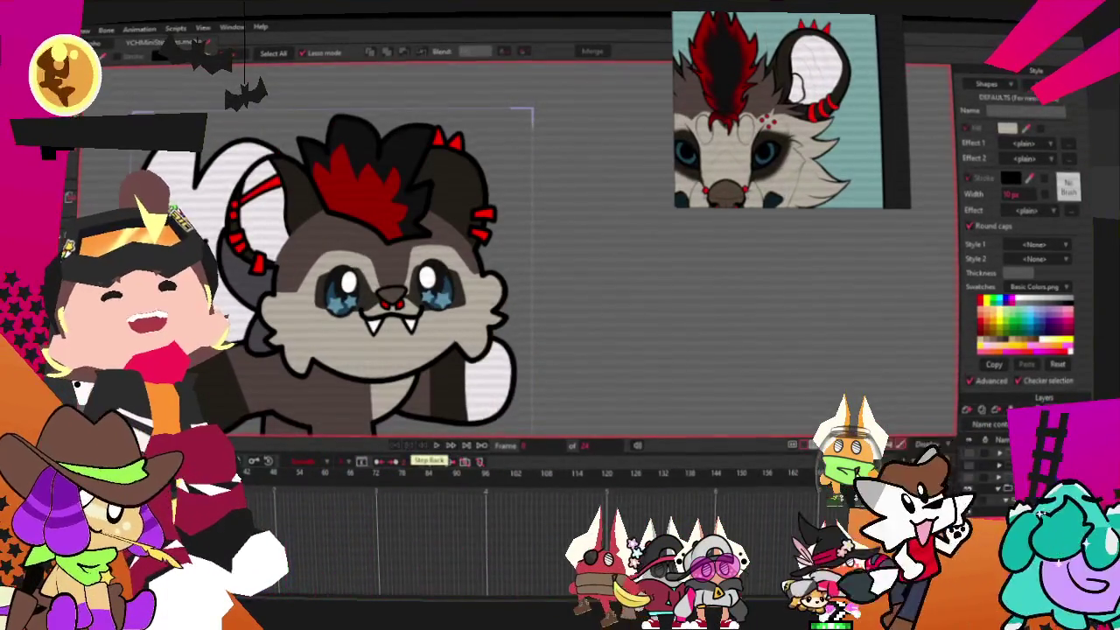
pyautogui.scroll(2, 433, 226)
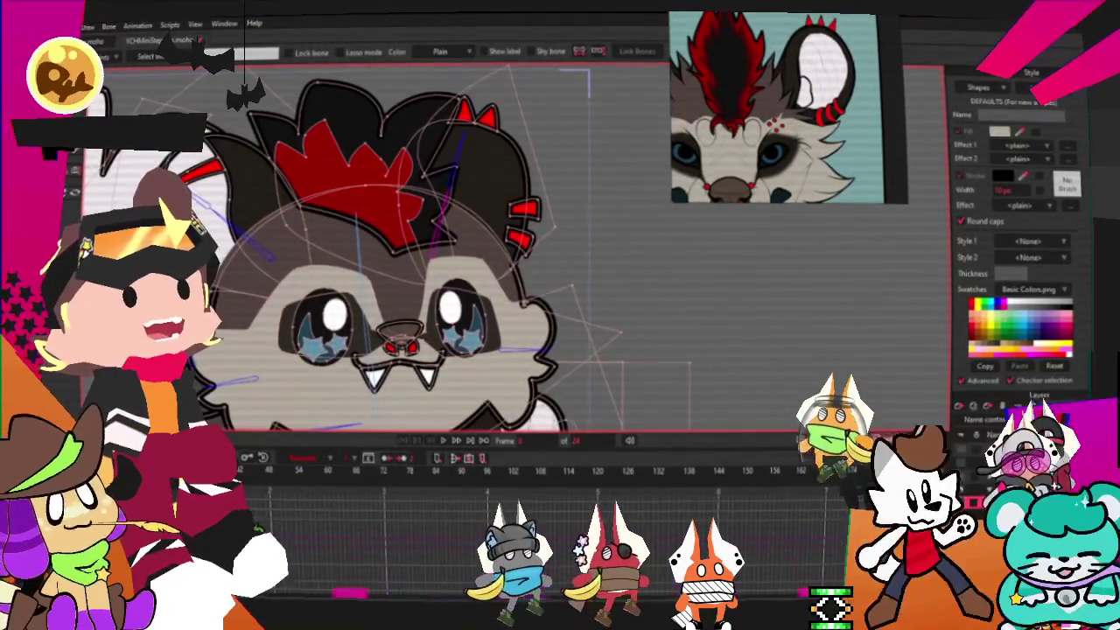
# Advance to frame 11 and rotate the character layer and head bone into a new pose.
pyautogui.hotkey('ctrl', 'z')
pyautogui.press('Right')
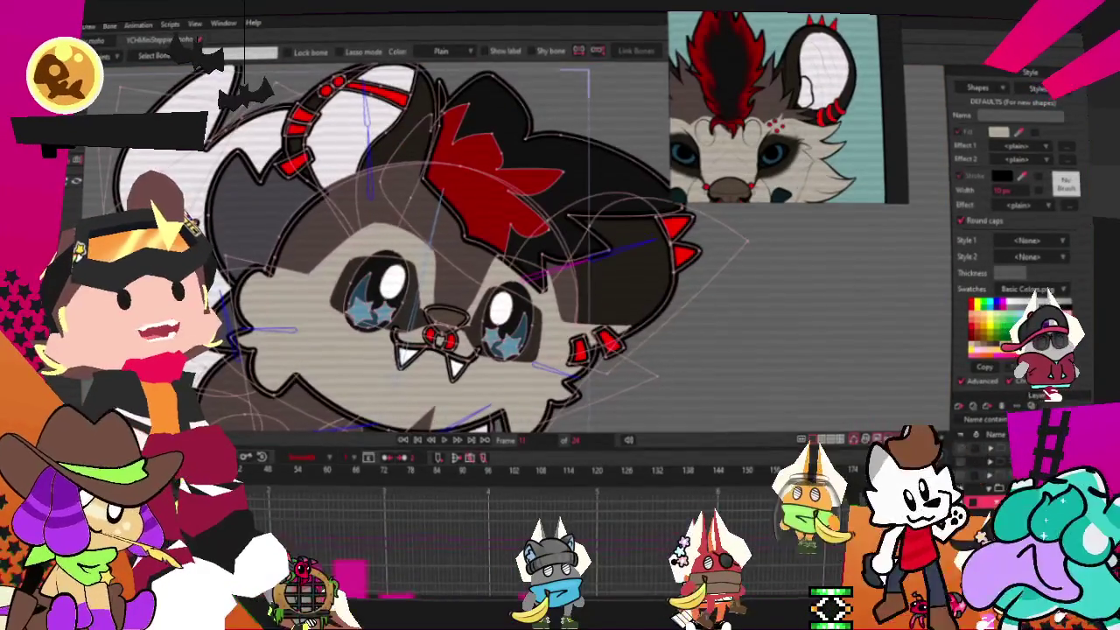
pyautogui.press('m')
pyautogui.moveTo(476, 328)
pyautogui.mouseDown()
pyautogui.moveTo(575, 275)
pyautogui.moveTo(531, 254)
pyautogui.moveTo(504, 278)
pyautogui.mouseUp()
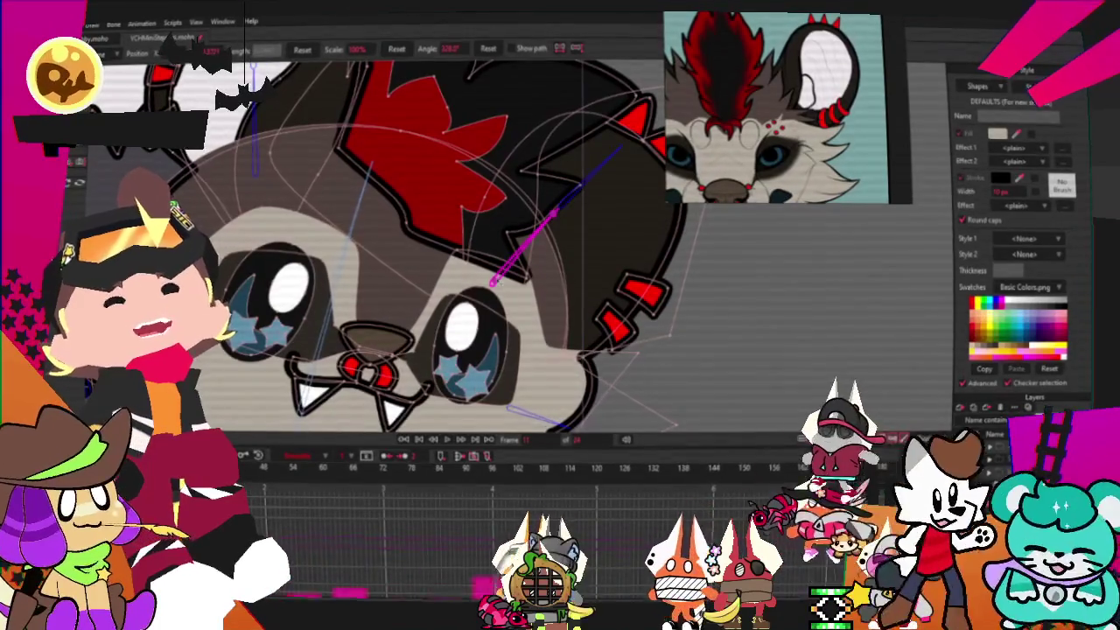
pyautogui.moveTo(493, 282)
pyautogui.mouseDown()
pyautogui.moveTo(473, 271)
pyautogui.moveTo(542, 246)
pyautogui.moveTo(552, 289)
pyautogui.mouseUp()
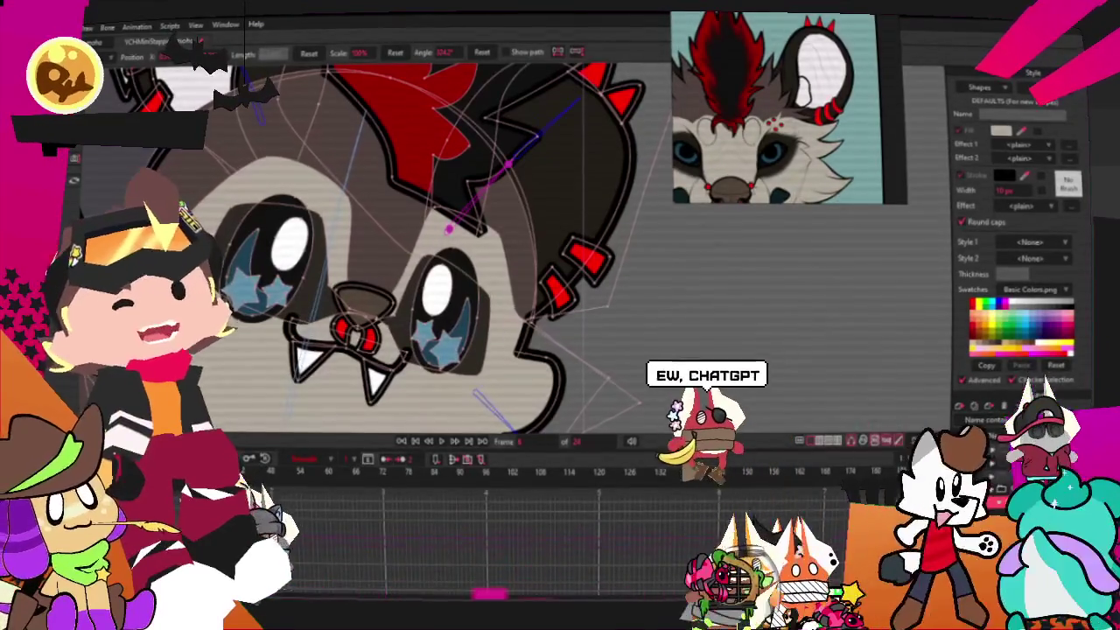
pyautogui.scroll(-5, 350, 263)
pyautogui.scroll(4, 350, 289)
pyautogui.scroll(1, 350, 289)
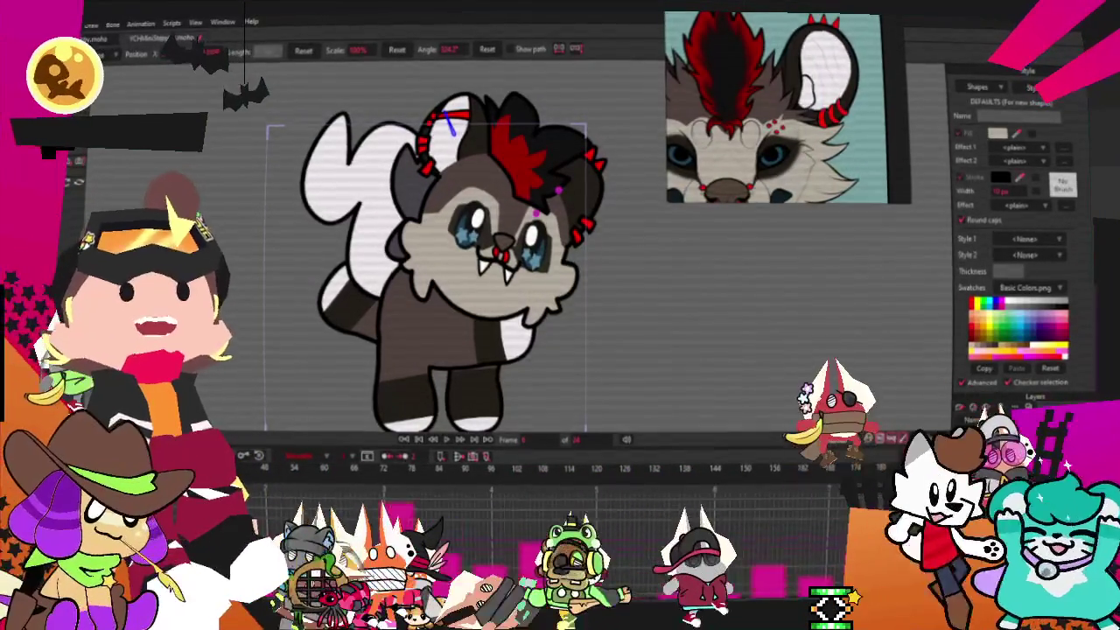
# Play the wolf's animation and zoom in on the character.
pyautogui.click(447, 444)
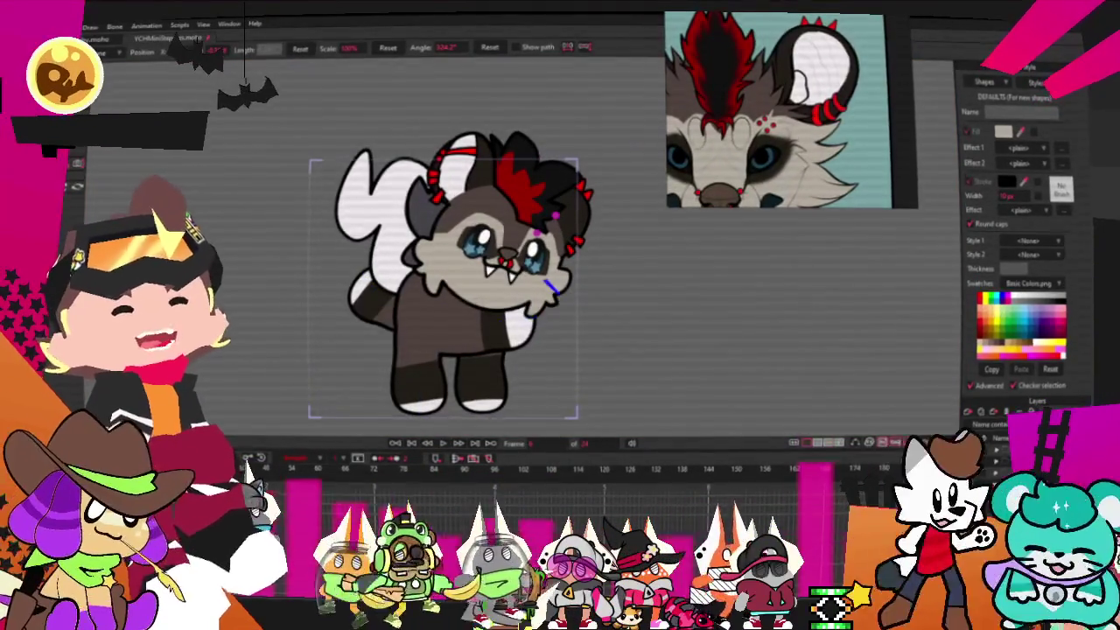
pyautogui.scroll(2, 615, 371)
pyautogui.scroll(2, 516, 329)
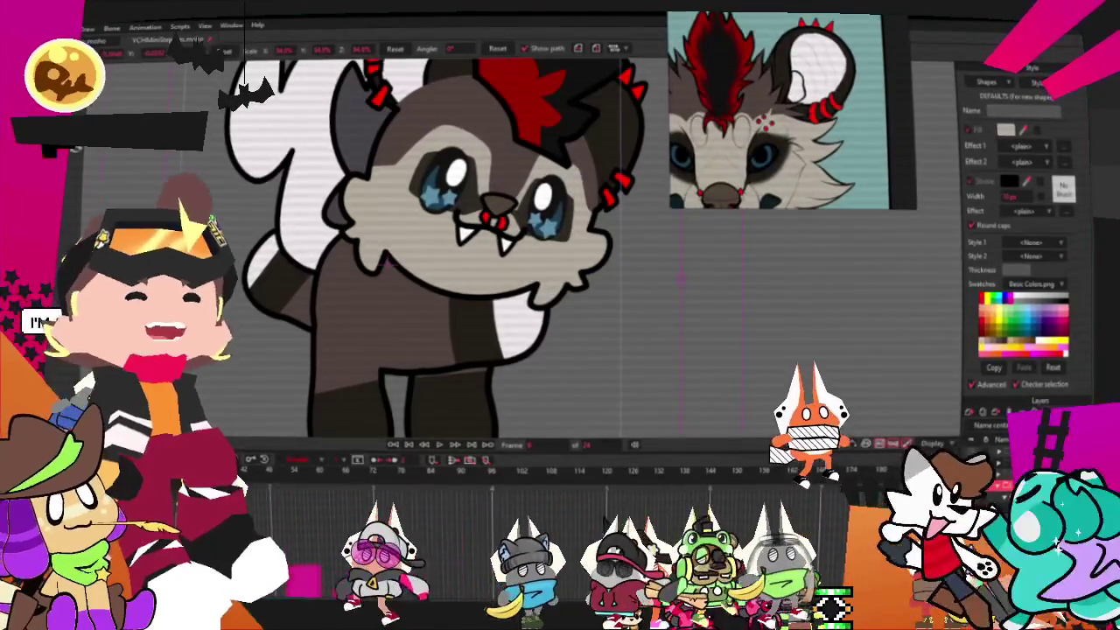
pyautogui.click(358, 122)
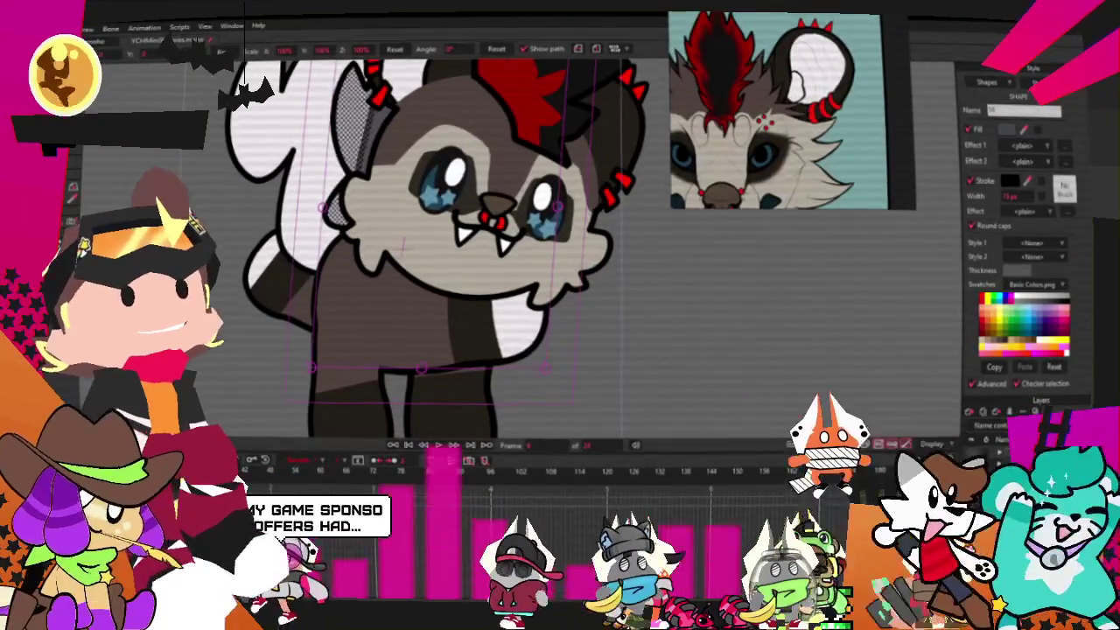
pyautogui.press('Right')
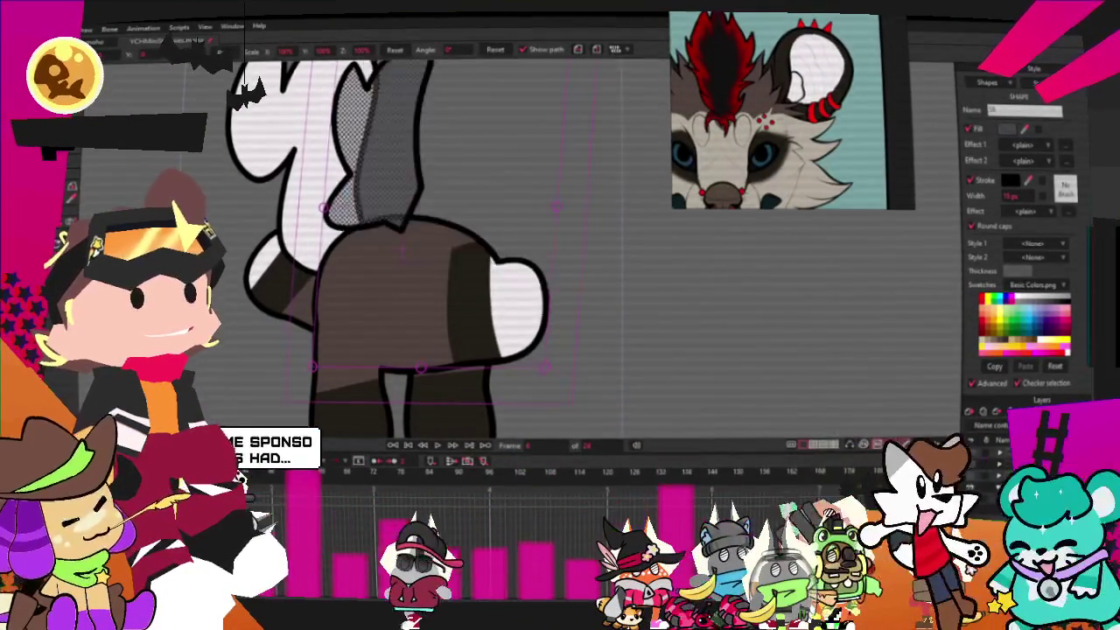
pyautogui.press('Left')
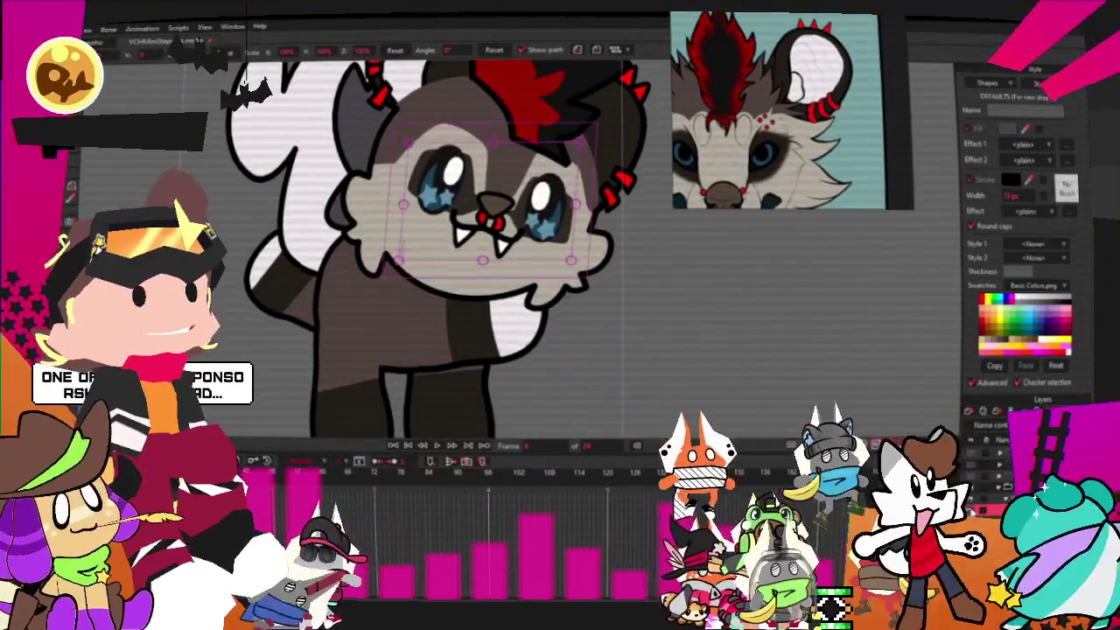
pyautogui.press('Right')
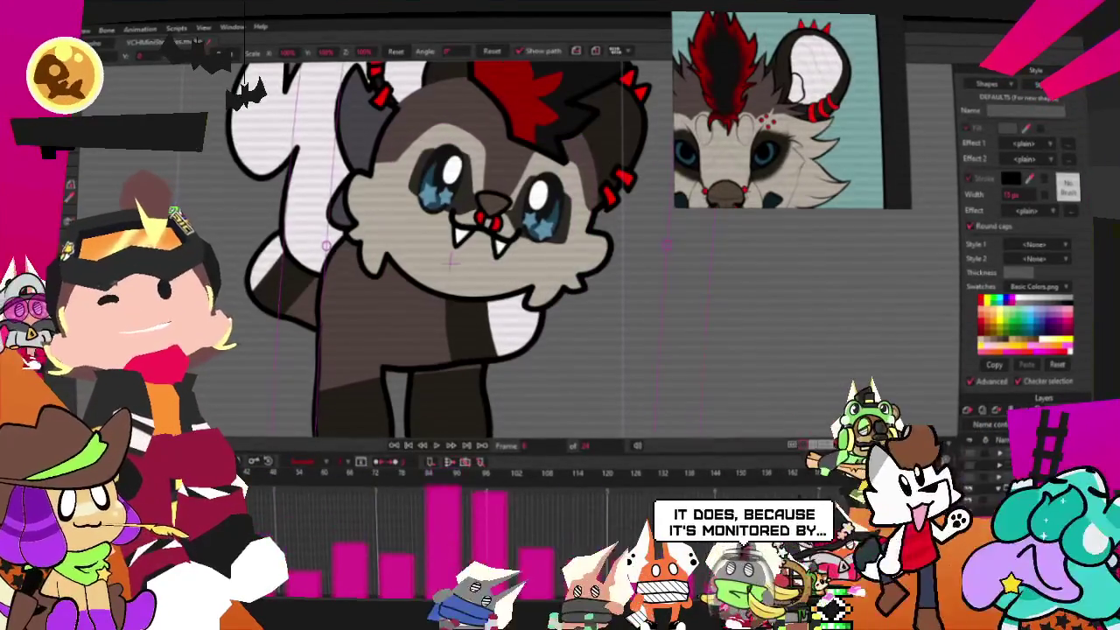
pyautogui.press('g')
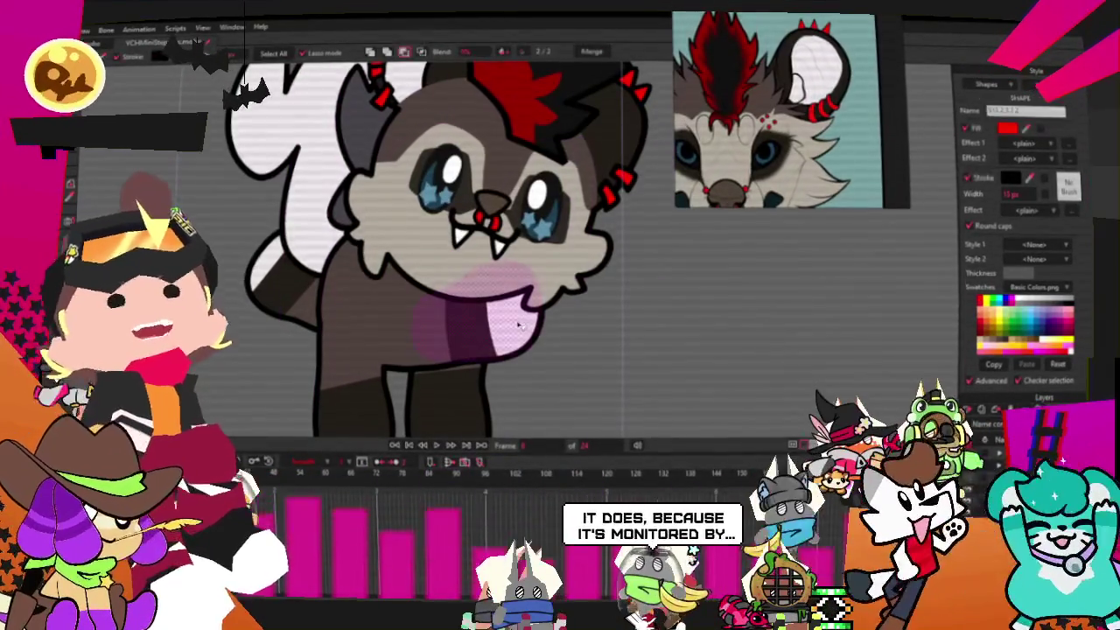
pyautogui.scroll(3, 519, 325)
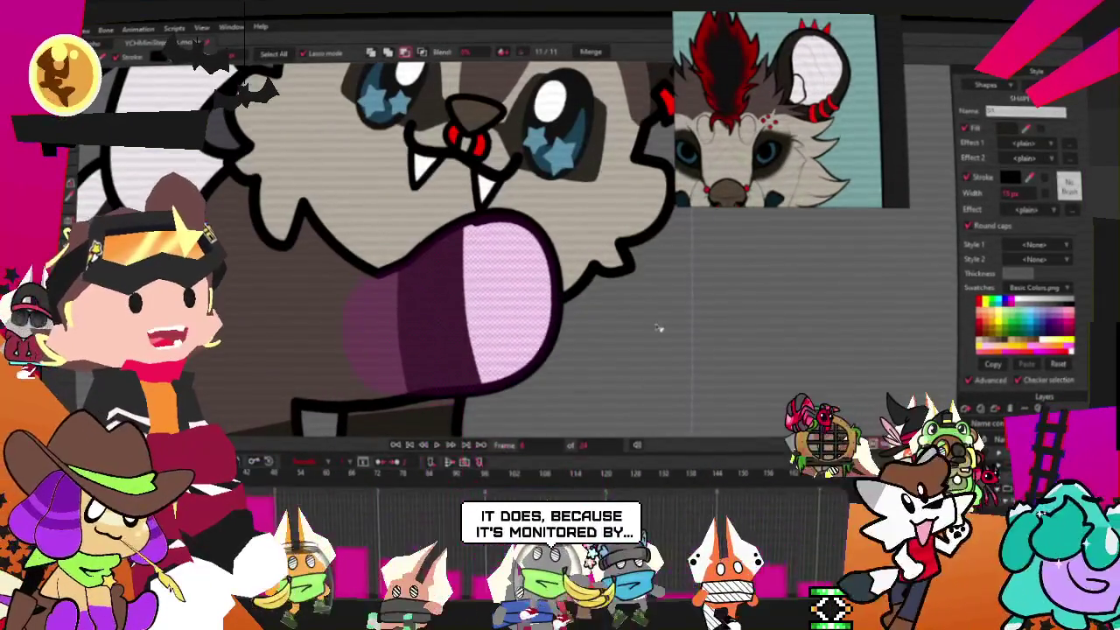
pyautogui.click(659, 328)
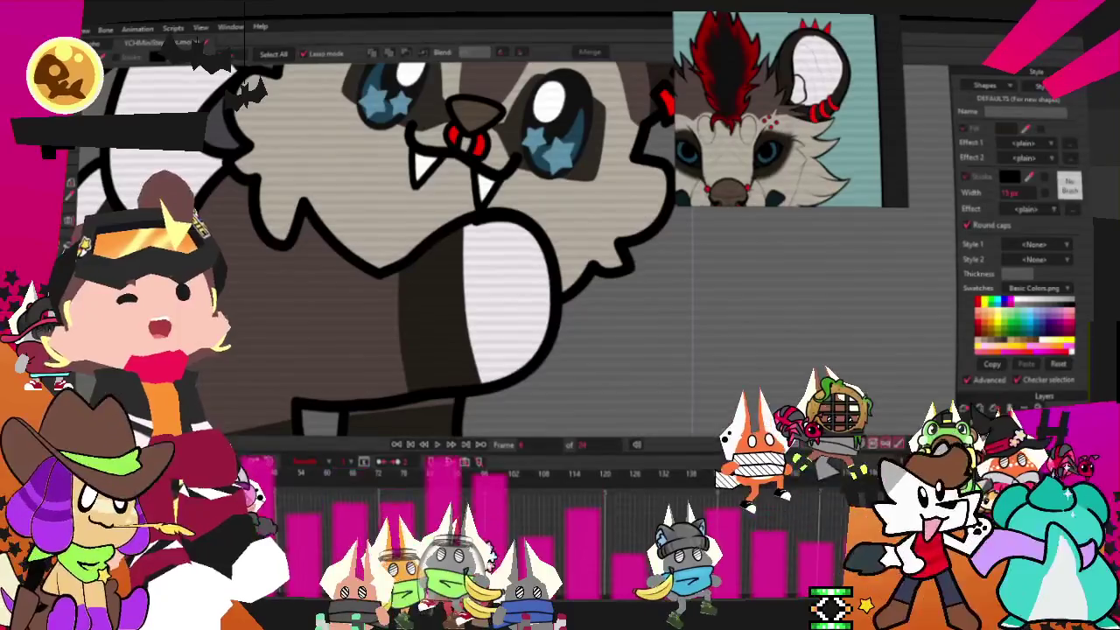
pyautogui.press('t')
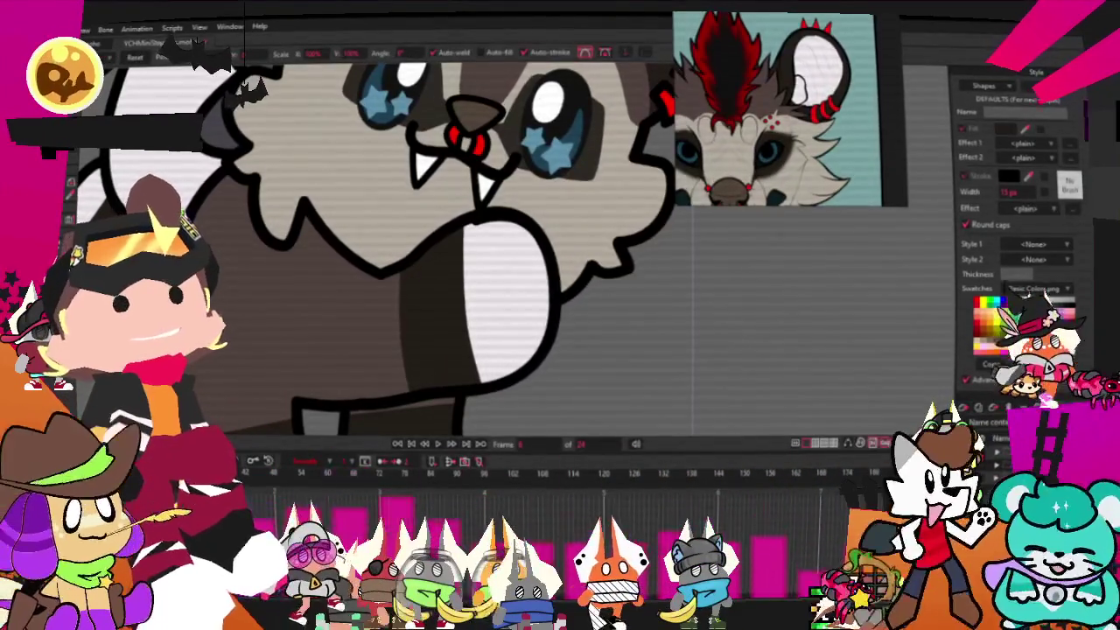
# Turn on onion skins and inspect the ghosted frames around the ear and legs.
pyautogui.scroll(-3, 466, 407)
pyautogui.scroll(-3, 466, 408)
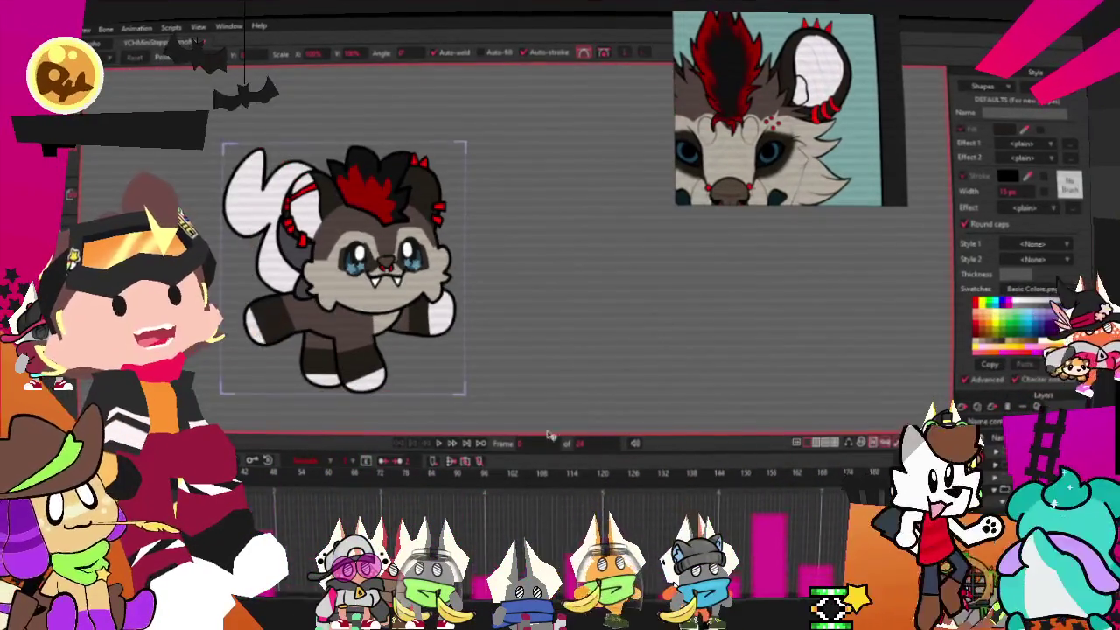
pyautogui.click(848, 443)
pyautogui.scroll(5, 440, 416)
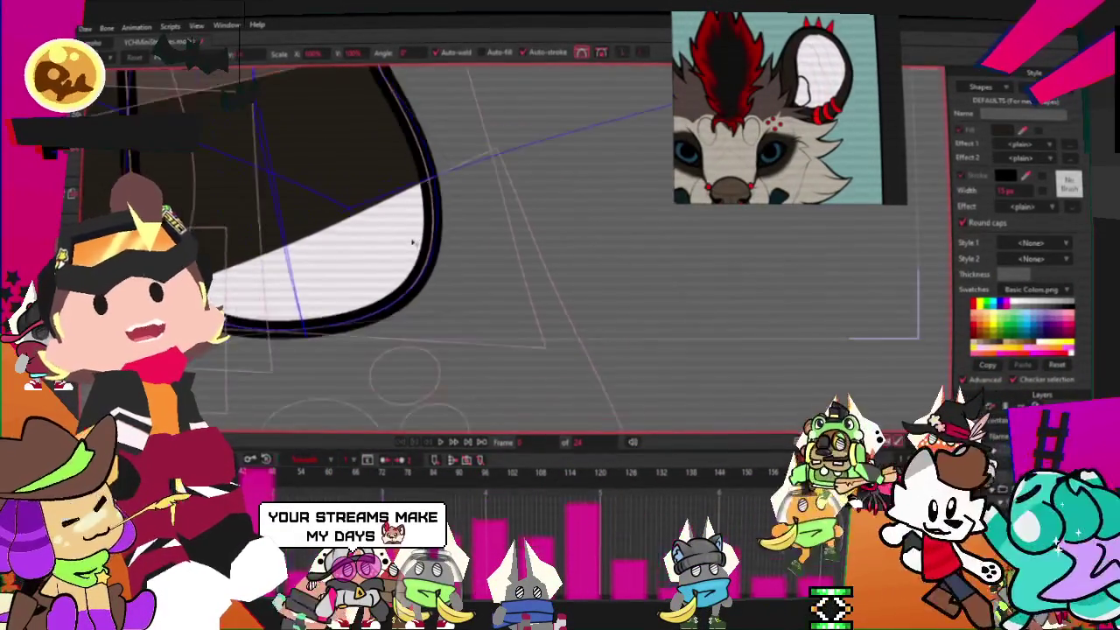
pyautogui.moveTo(201, 345); pyautogui.dragTo(341, 333)
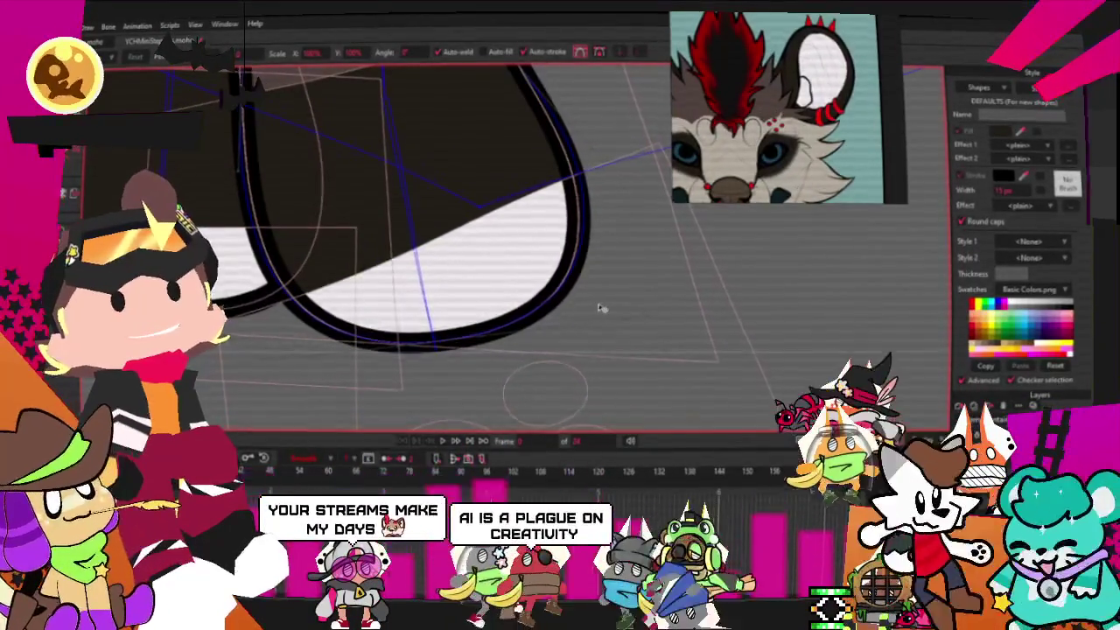
pyautogui.scroll(3, 447, 352)
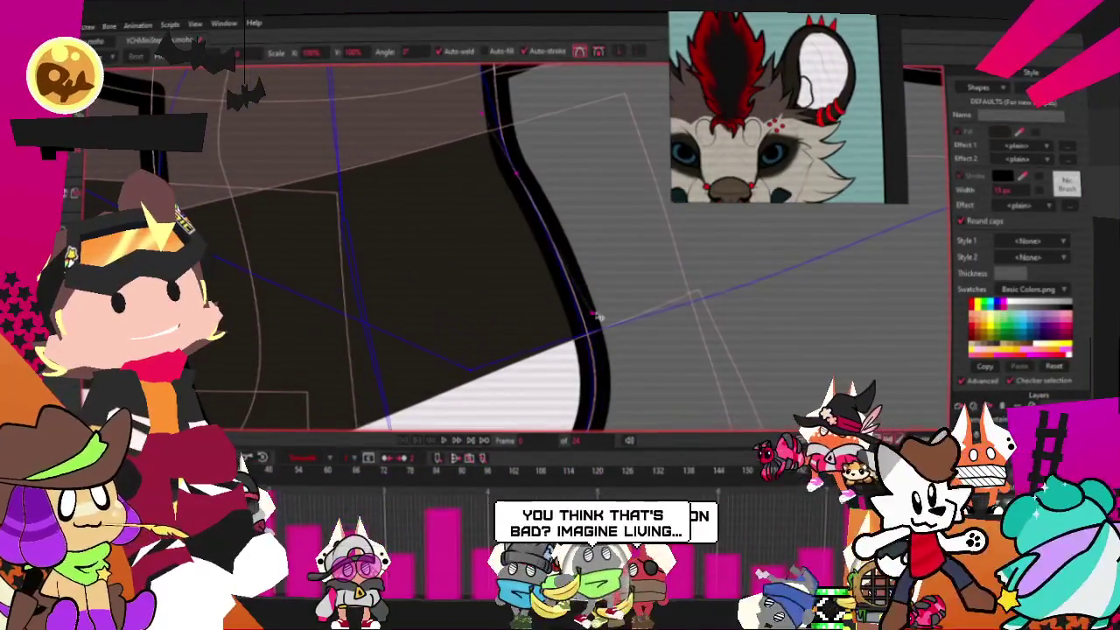
pyautogui.scroll(-3, 516, 303)
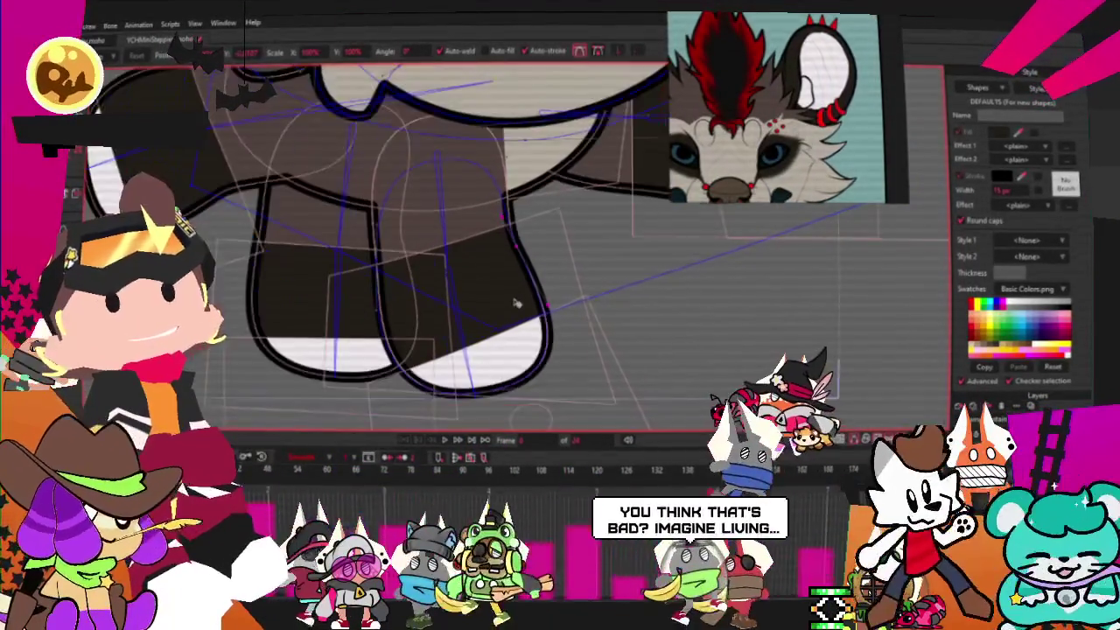
pyautogui.scroll(-2, 516, 303)
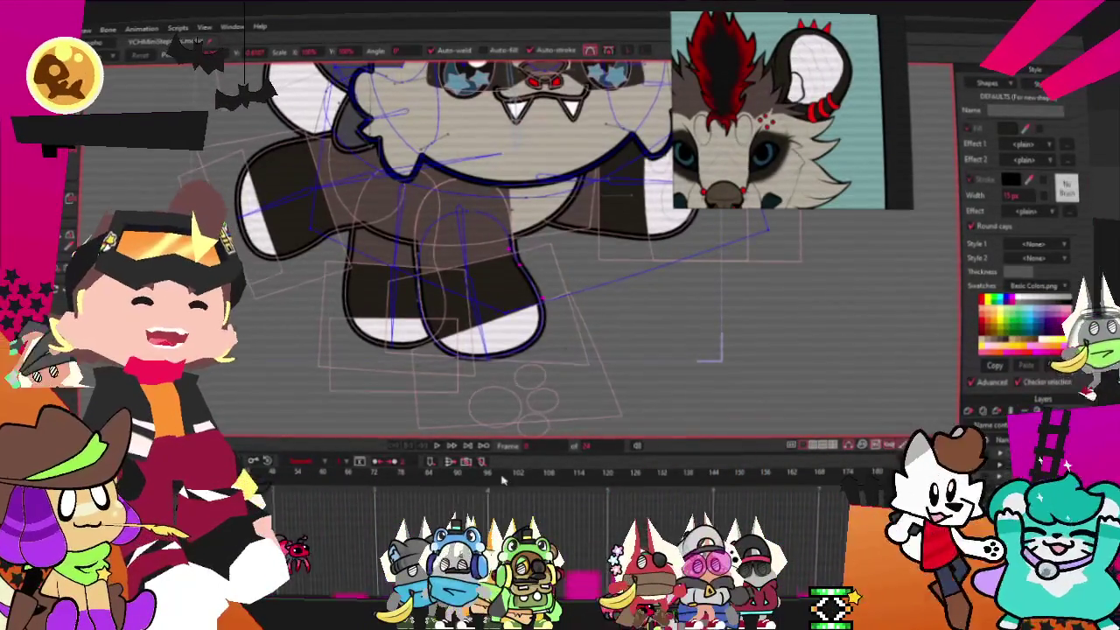
pyautogui.scroll(-5, 453, 336)
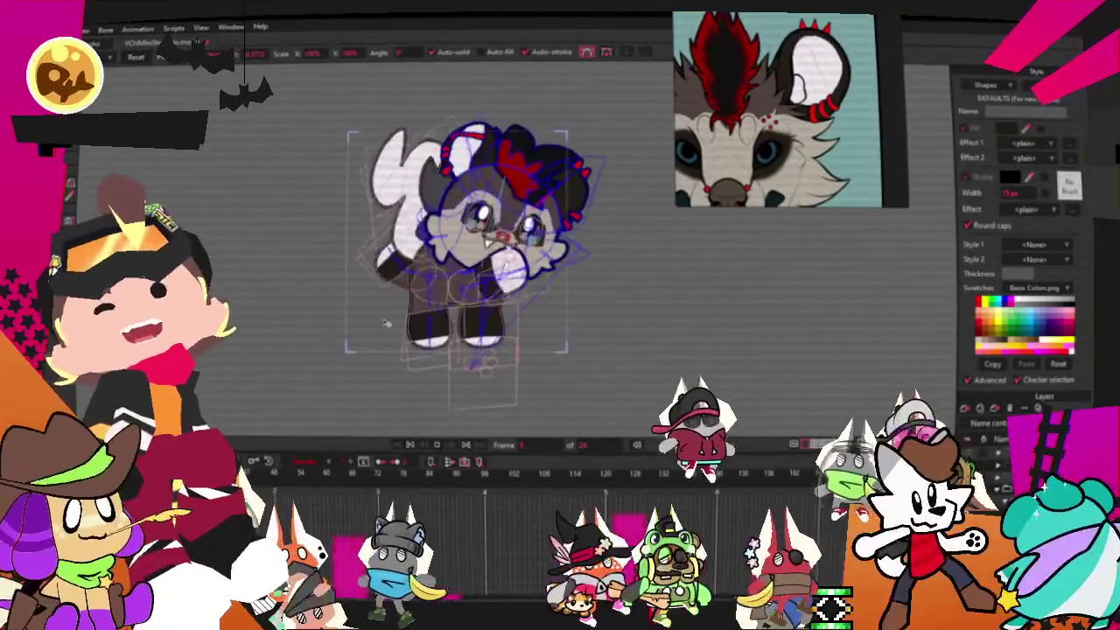
# Stop playback and reshape the large white outline on the wolf's left.
pyautogui.click(410, 446)
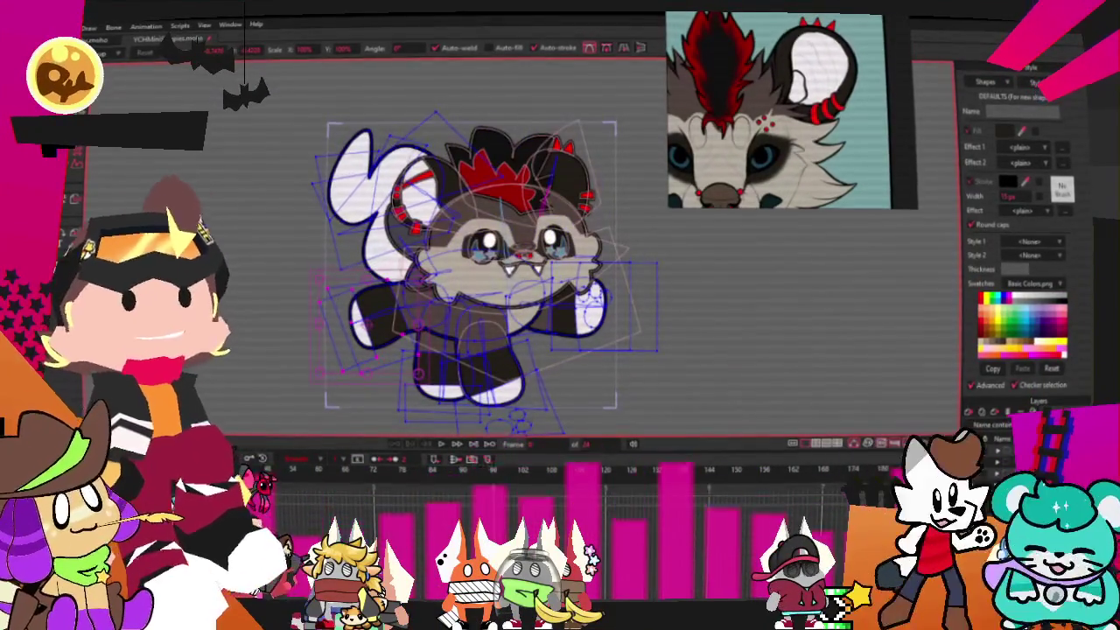
pyautogui.scroll(2, 390, 228)
pyautogui.press('g')
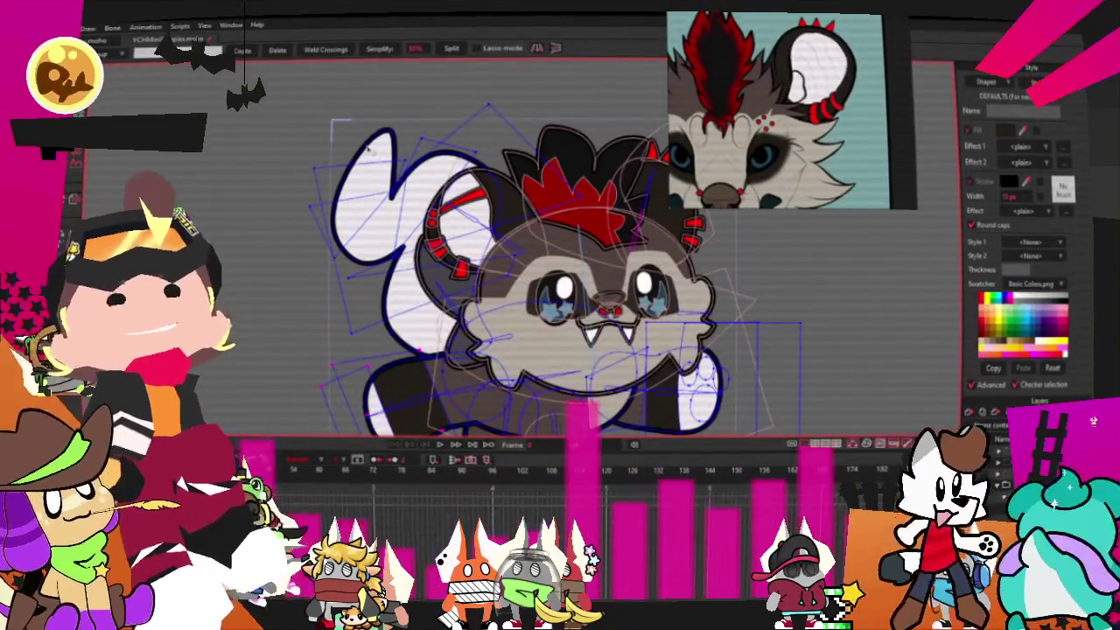
pyautogui.scroll(-2, 338, 191)
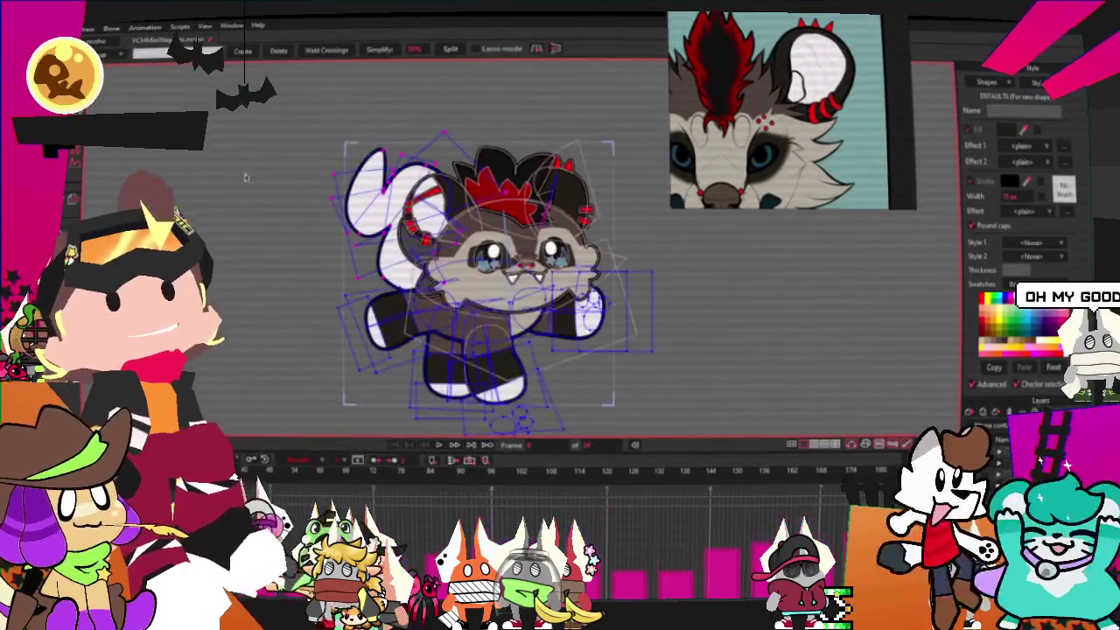
pyautogui.scroll(2, 357, 153)
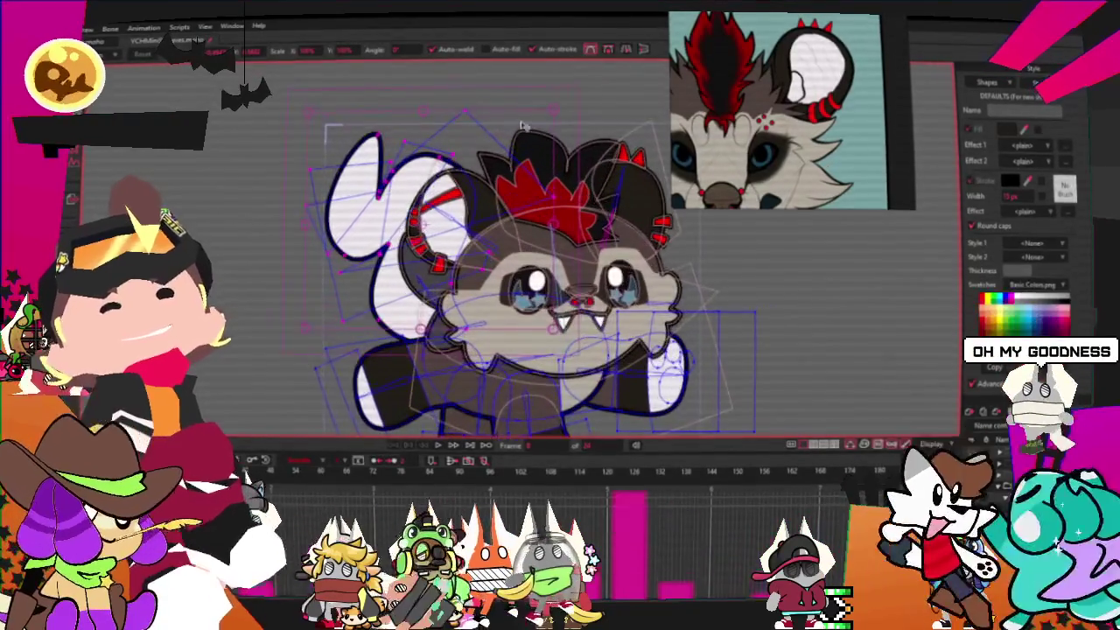
pyautogui.press('t')
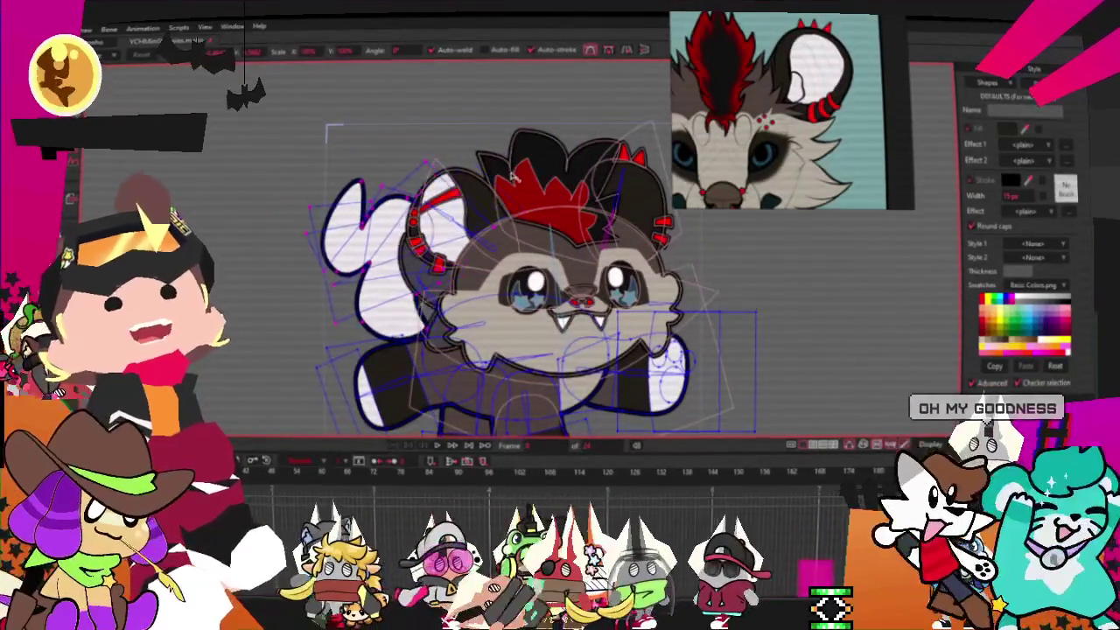
pyautogui.scroll(2, 471, 280)
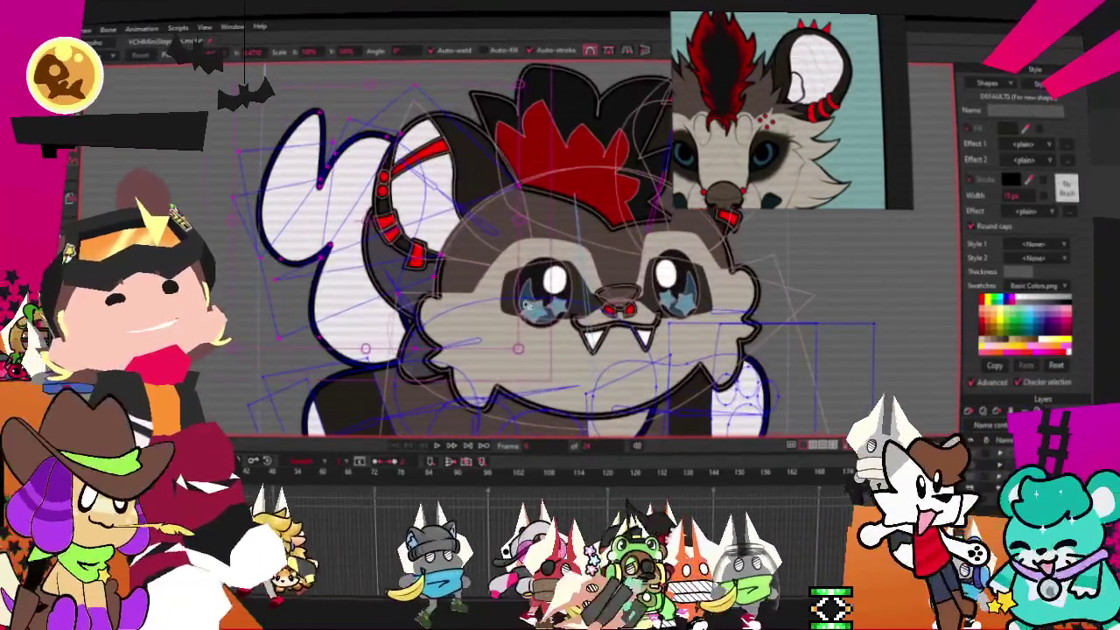
pyautogui.moveTo(350, 148); pyautogui.dragTo(380, 125)
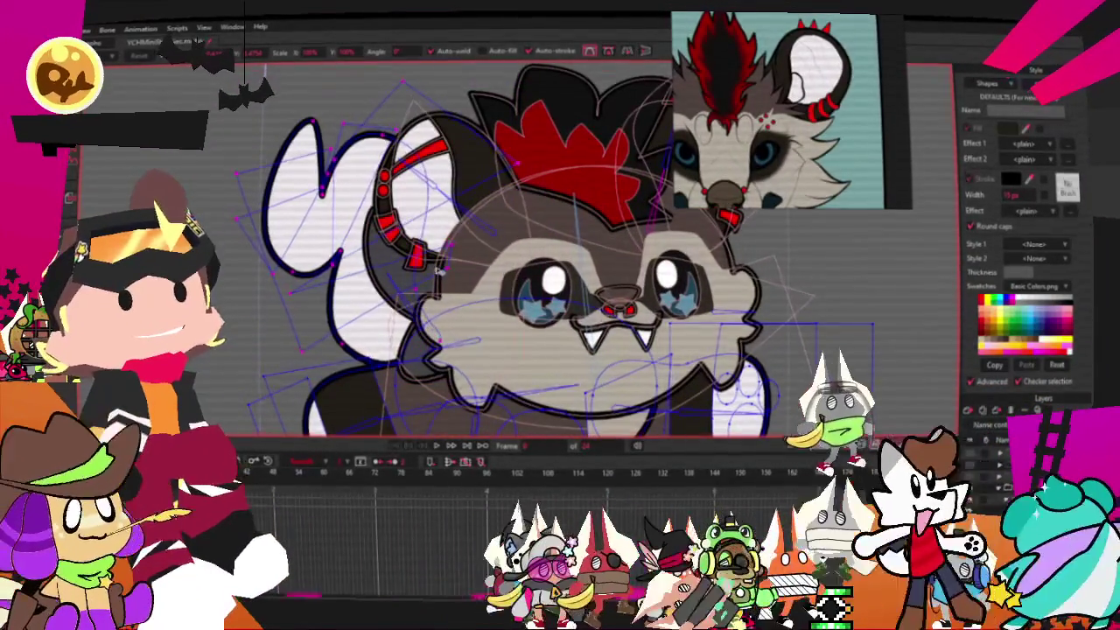